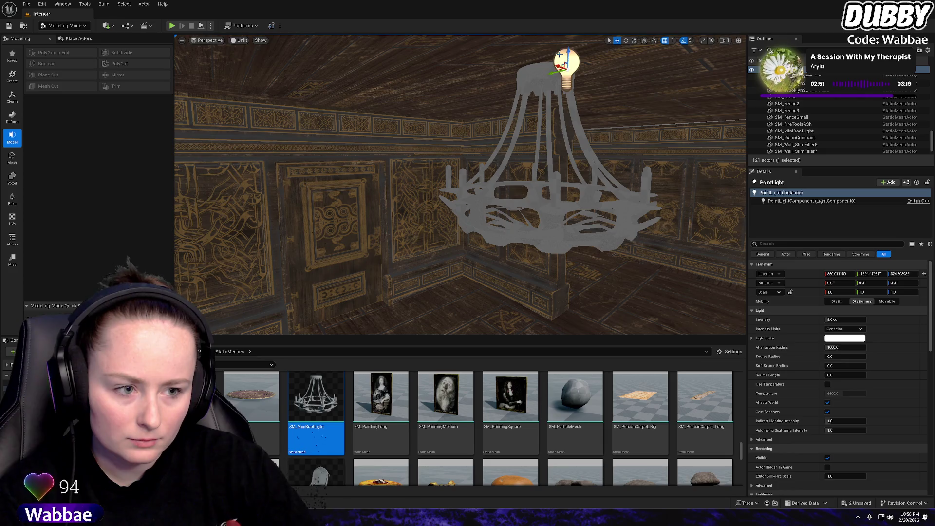
Lower the point light to the chandelier bulbs and copy it onto each chandelier arm
left_click_drag(567, 64, 560, 156)
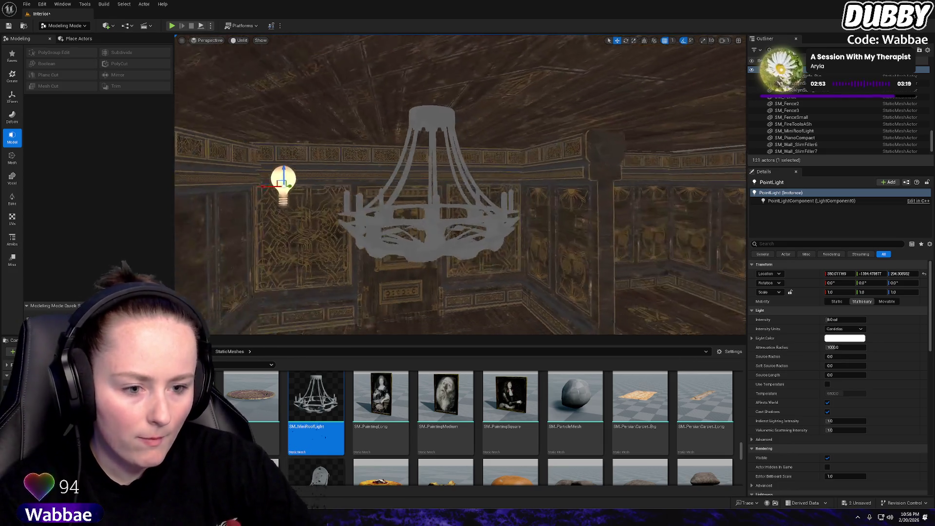
left_click_drag(376, 169, 505, 152)
left_click_drag(503, 196, 504, 196)
left_click_drag(504, 143, 352, 142)
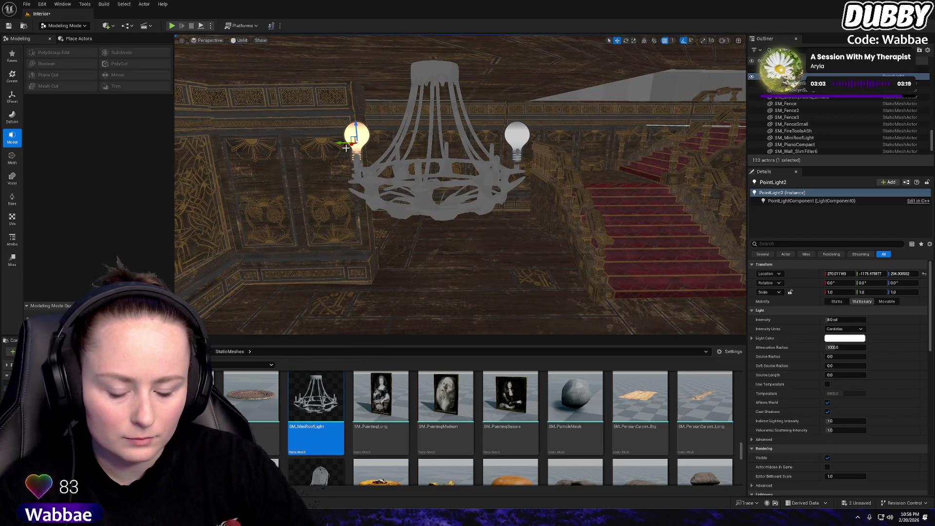
mouse_move(346, 148)
left_mouse_down()
mouse_move(370, 104)
mouse_move(543, 103)
mouse_move(568, 116)
left_mouse_up()
key("ctrl+d")
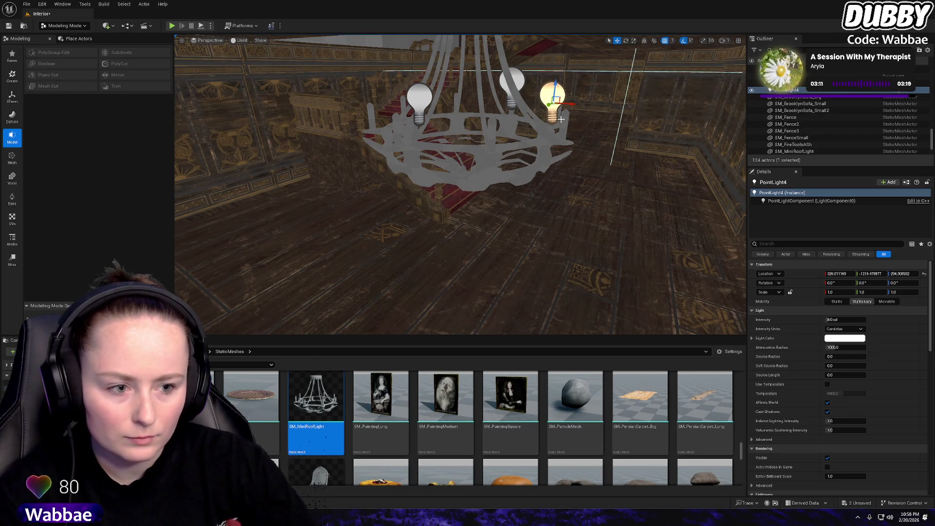
mouse_move(461, 186)
left_mouse_down()
mouse_move(465, 204)
mouse_move(453, 214)
left_mouse_up()
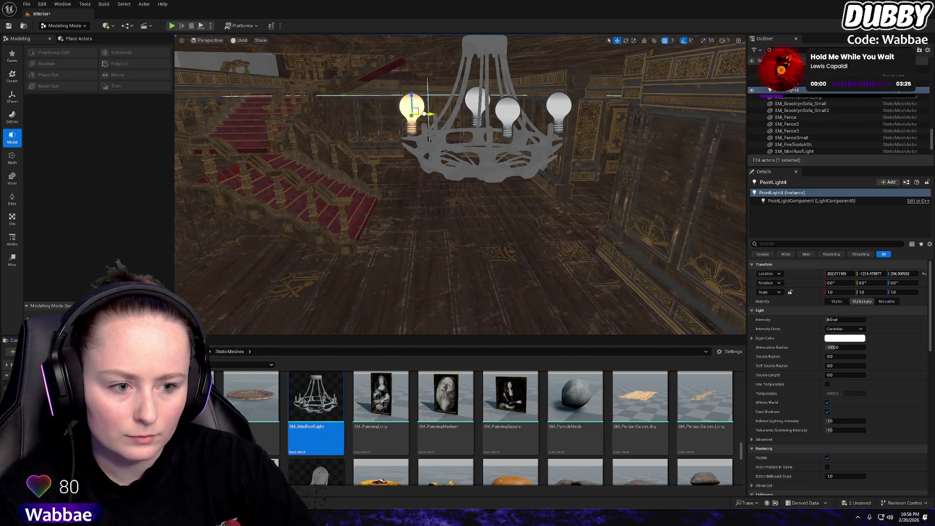
left_click_drag(428, 84, 496, 125)
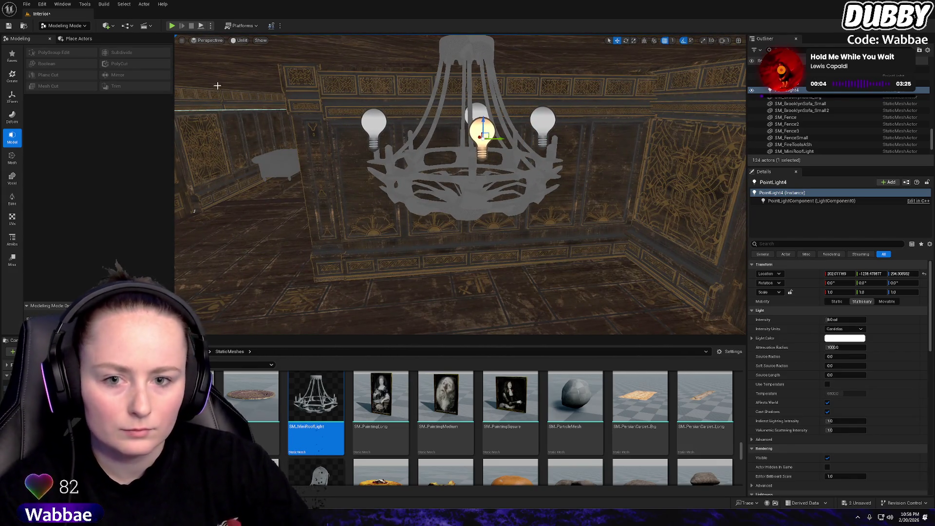
Play-test the level to check the chandelier lighting, then stop
left_click(172, 25)
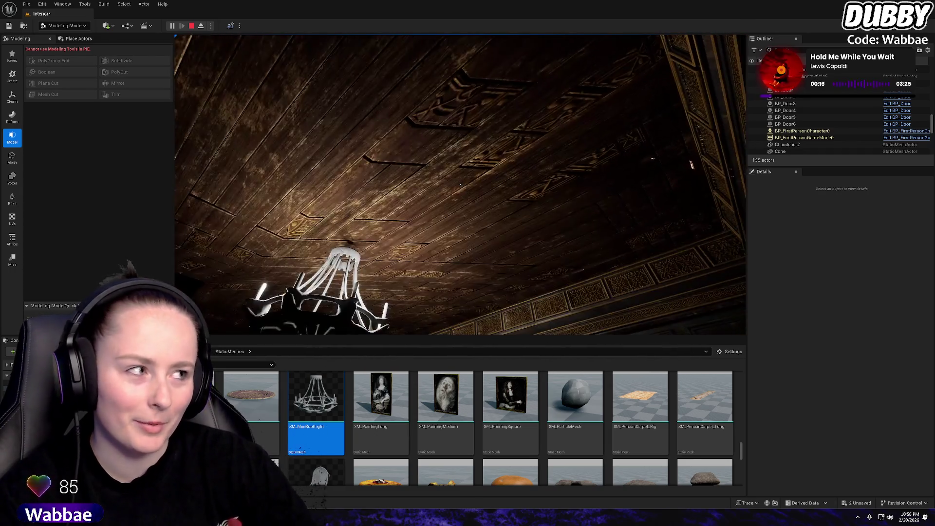
mouse_move(460, 184)
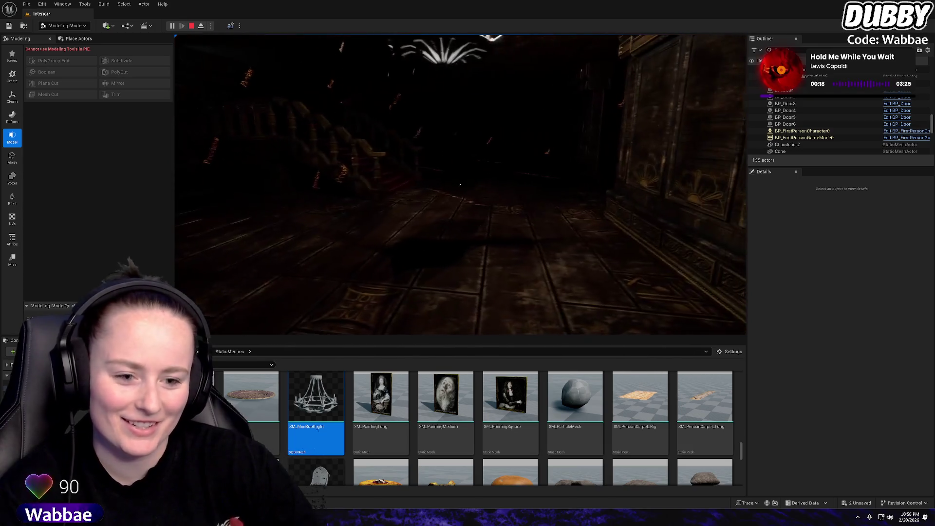
key("Escape")
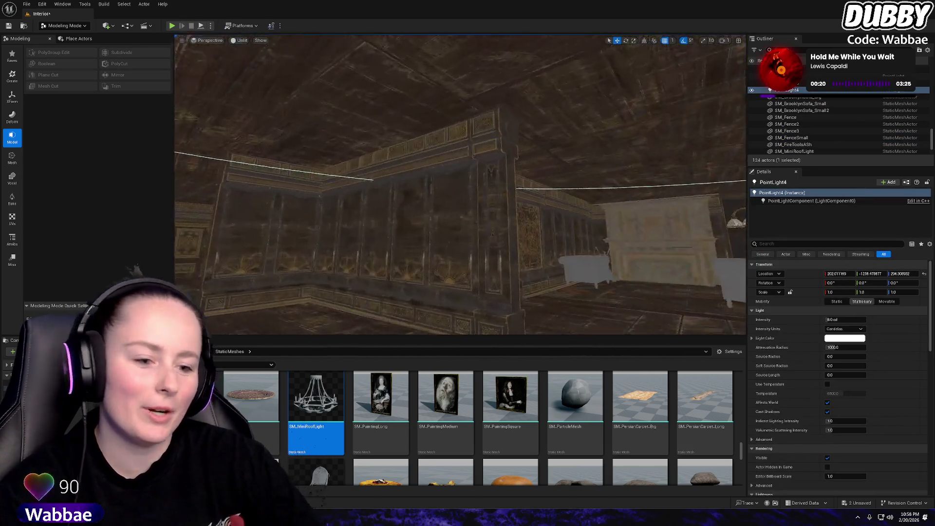
left_click_drag(459, 184, 424, 170)
mouse_move(489, 326)
left_mouse_down()
mouse_move(475, 319)
mouse_move(489, 326)
left_mouse_up()
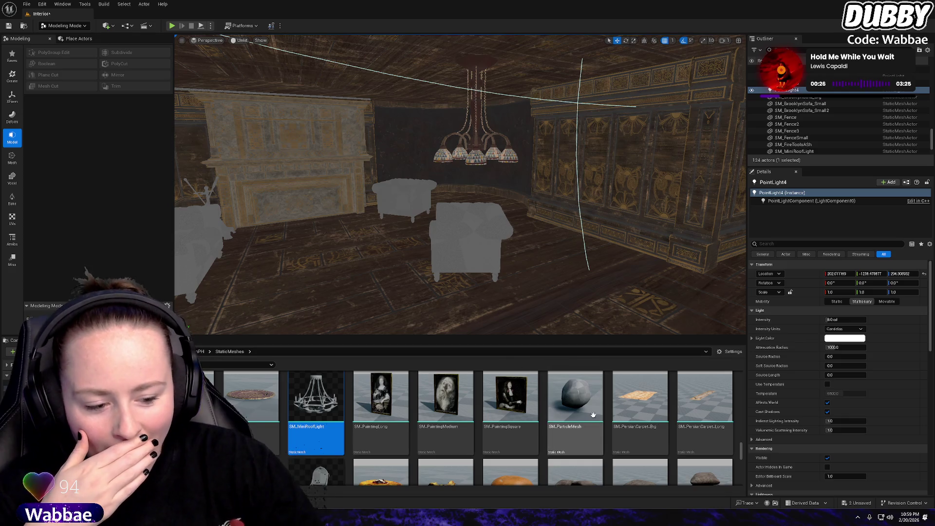
scroll(295, 414, "down", 1)
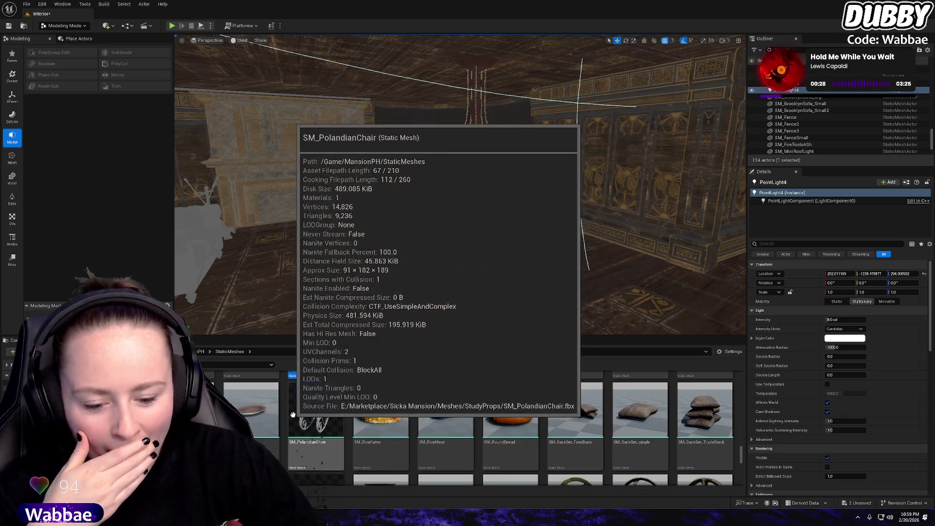
scroll(317, 414, "down", 10)
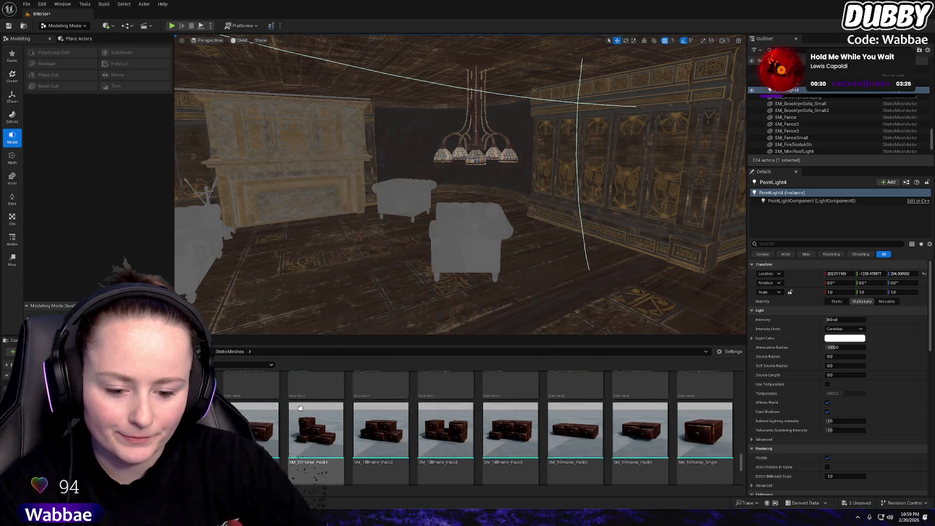
scroll(348, 421, "up", 8)
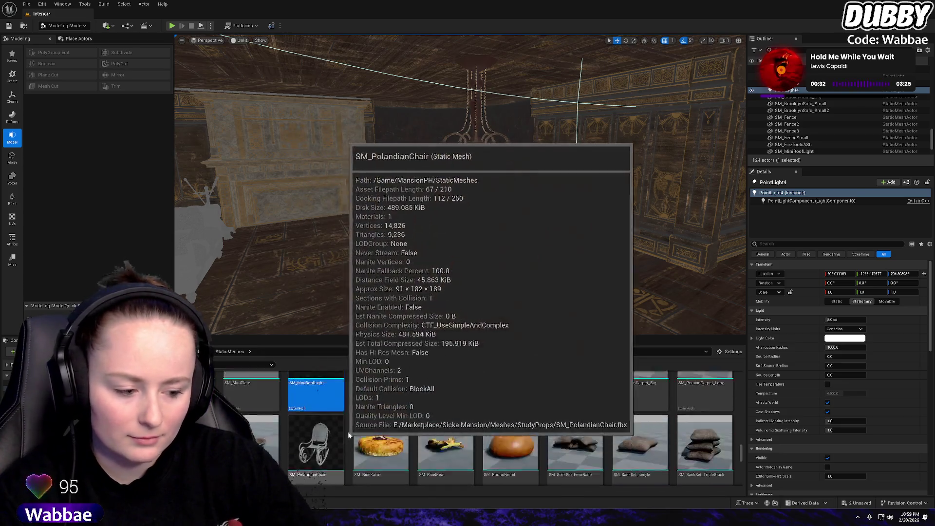
scroll(512, 439, "down", 1)
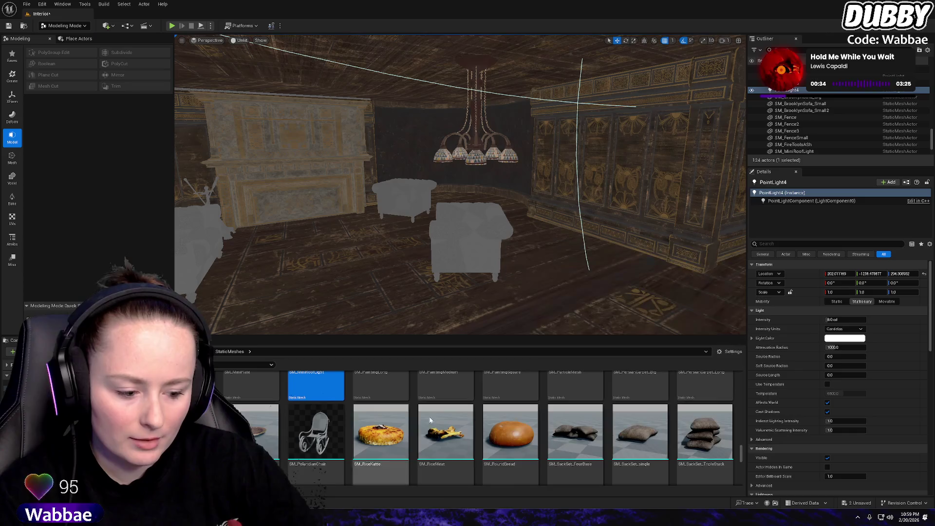
scroll(501, 414, "up", 2)
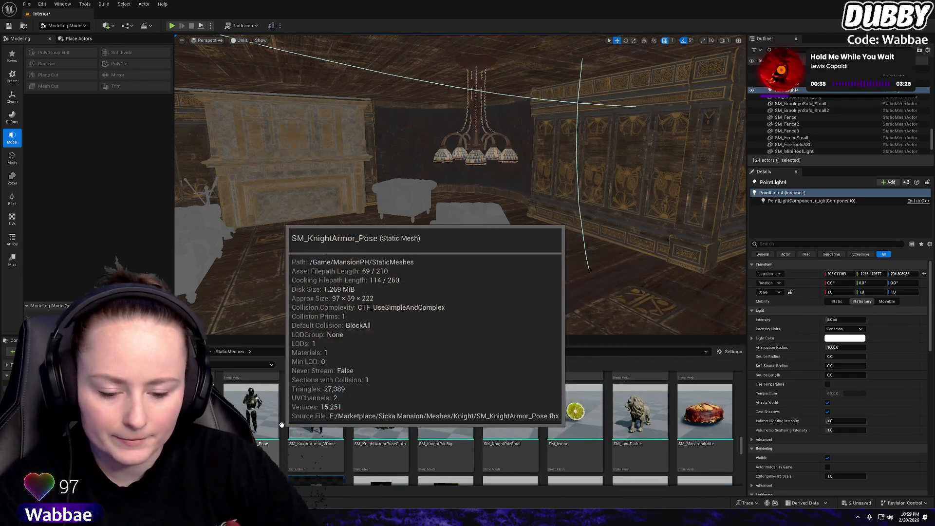
scroll(281, 425, "up", 2)
scroll(427, 419, "up", 1)
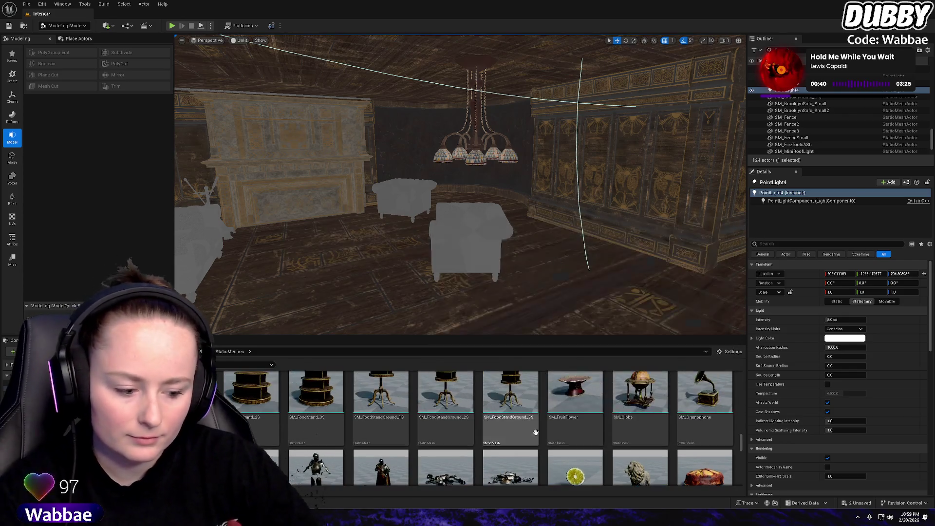
scroll(700, 423, "down", 2)
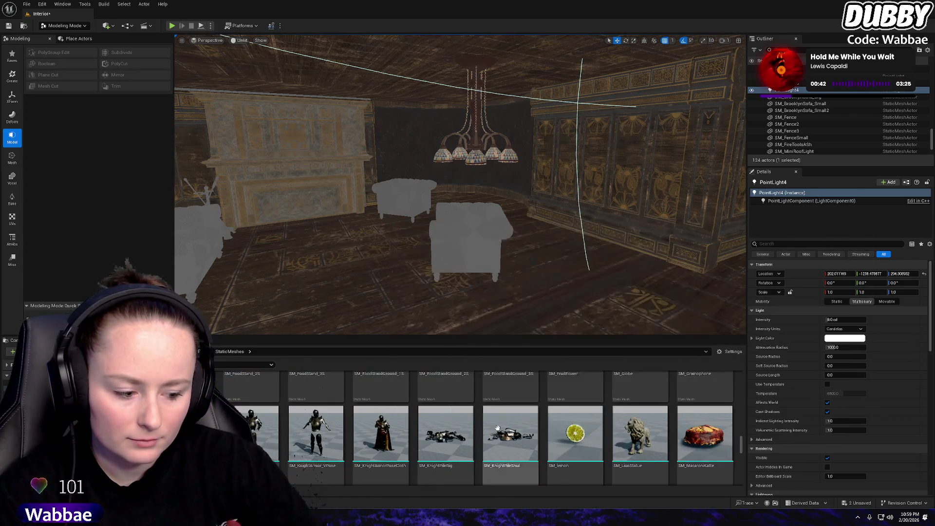
scroll(382, 418, "up", 2)
scroll(382, 418, "up", 1)
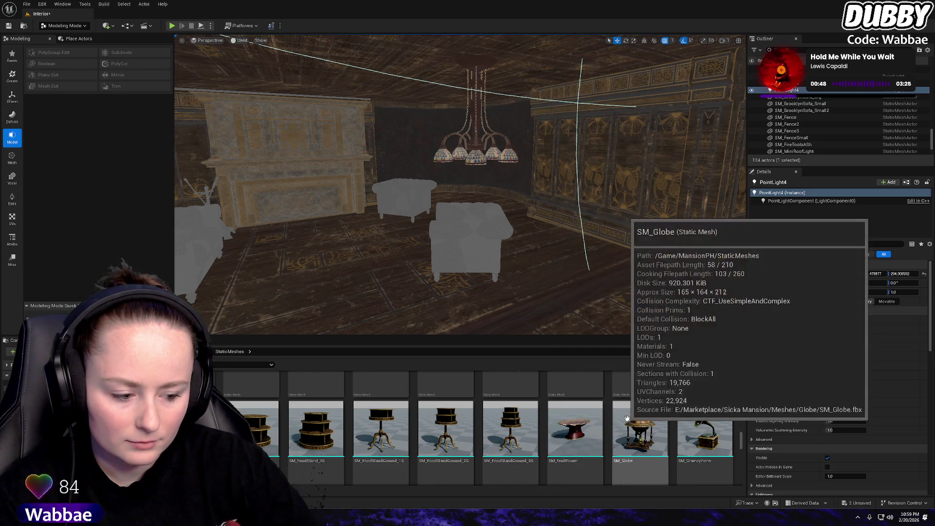
scroll(355, 429, "up", 5)
scroll(355, 429, "up", 4)
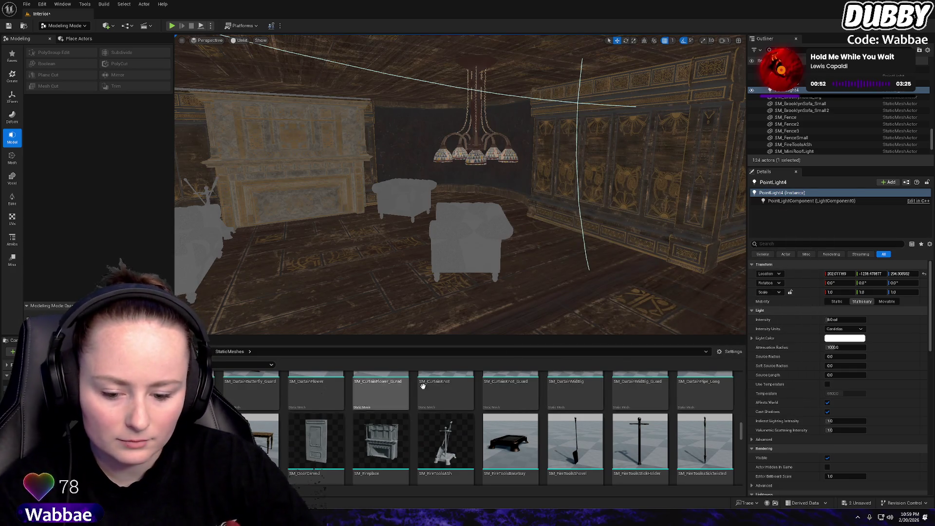
mouse_move(462, 219)
left_mouse_down()
mouse_move(536, 219)
mouse_move(574, 205)
mouse_move(517, 217)
mouse_move(506, 230)
left_mouse_up()
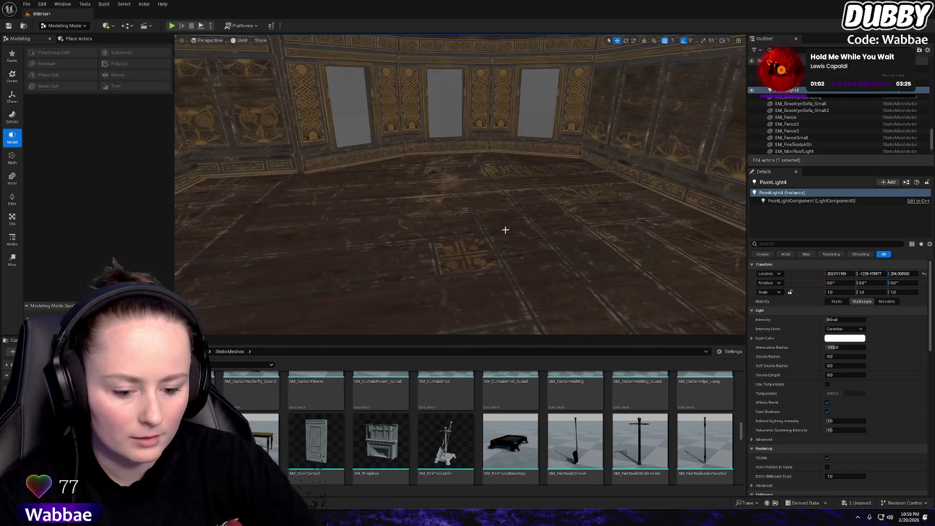
Place SM_DinnerTable in the middle of the room and scroll through the StaticMeshes folder
mouse_move(358, 294)
left_mouse_down()
mouse_move(474, 212)
mouse_move(495, 209)
mouse_move(483, 209)
left_mouse_up()
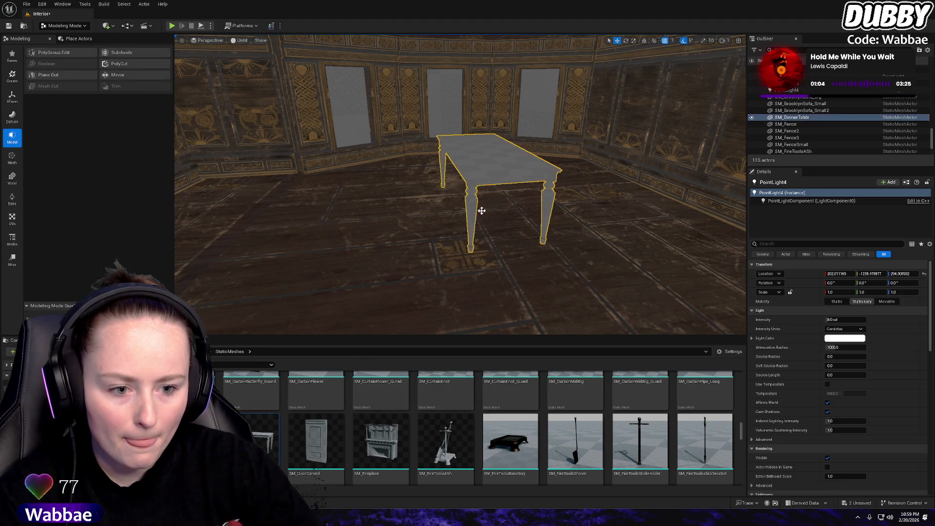
scroll(412, 436, "down", 1)
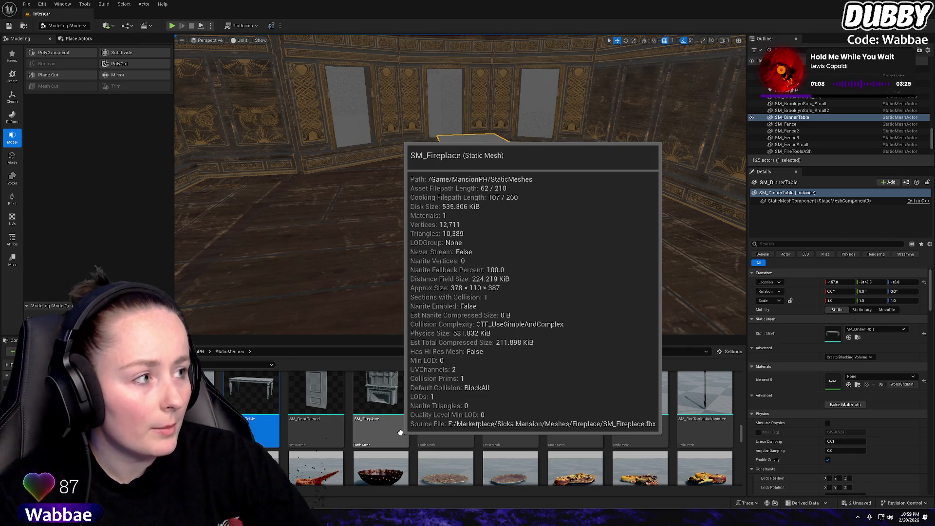
scroll(401, 433, "down", 3)
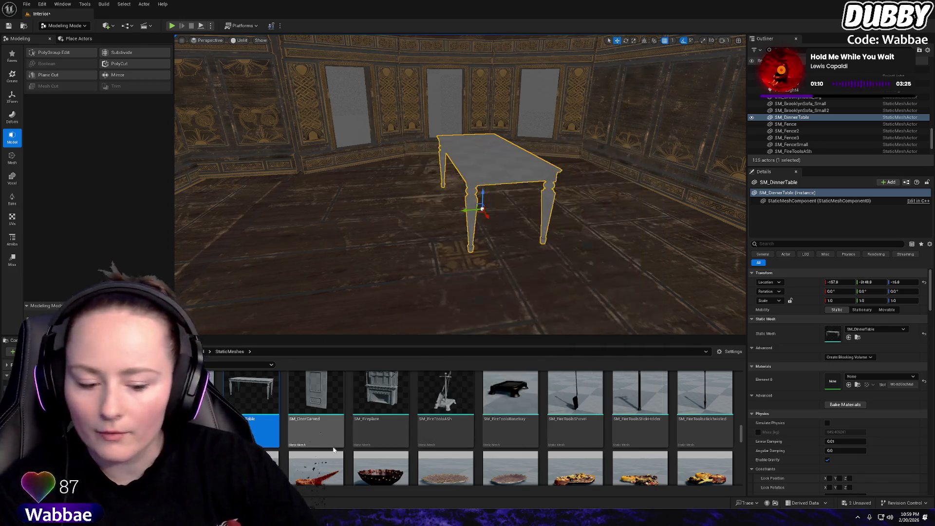
scroll(405, 440, "down", 5)
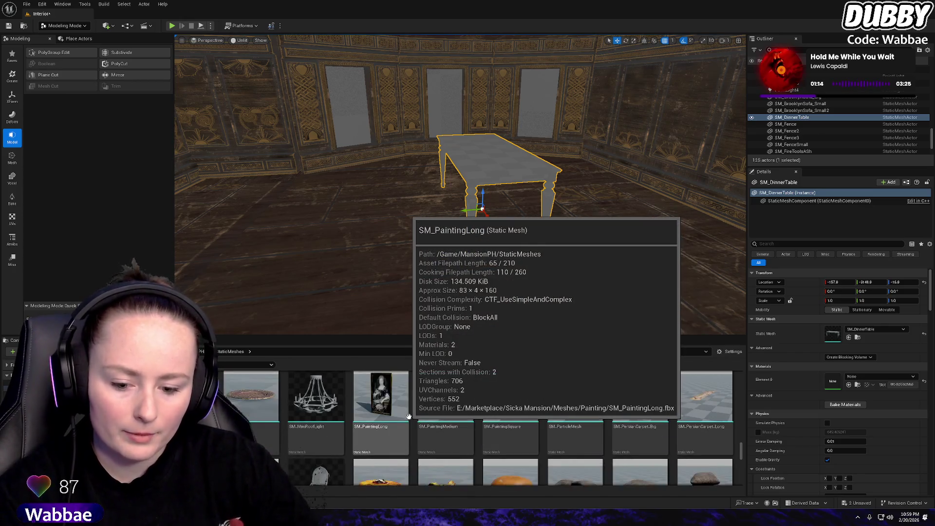
scroll(410, 416, "down", 3)
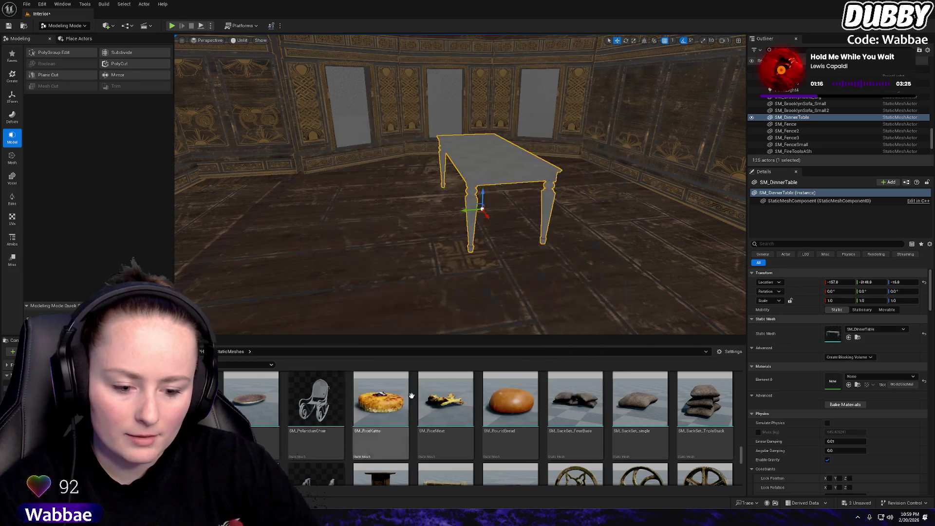
scroll(370, 404, "down", 5)
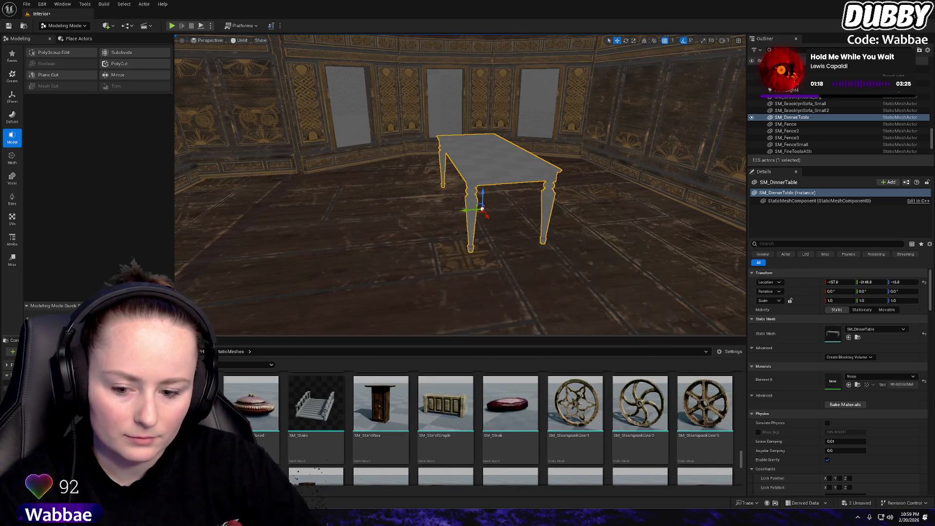
Browse the Content, Fab and MansionPH folders in the import window, then close it without importing
left_click(36, 351)
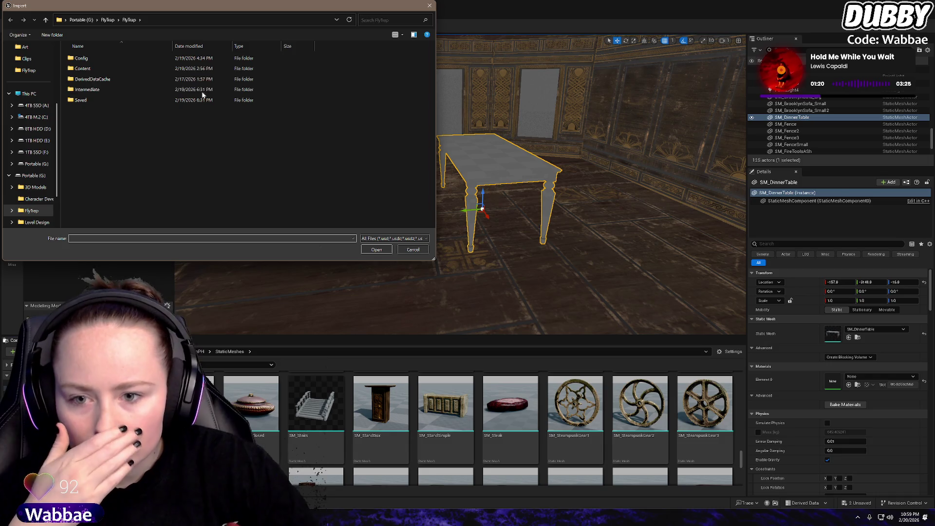
double_click(99, 69)
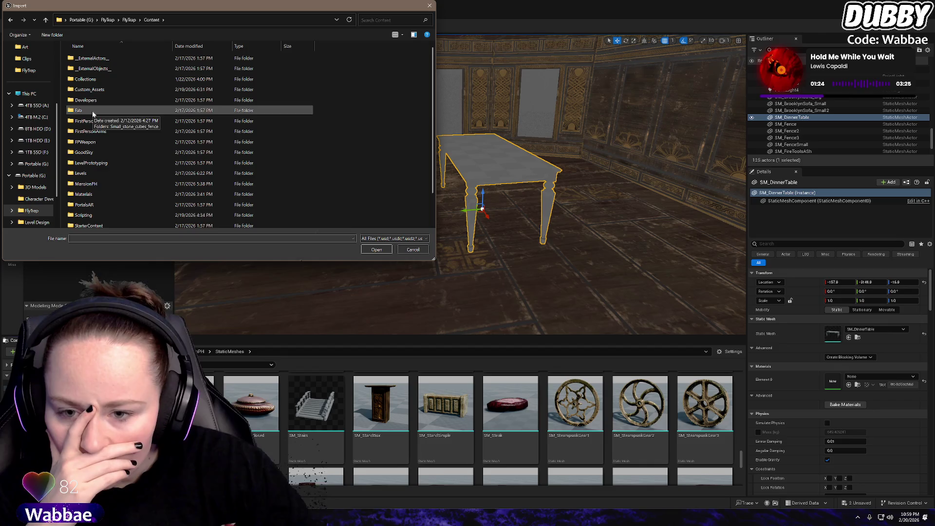
double_click(94, 111)
left_click(10, 20)
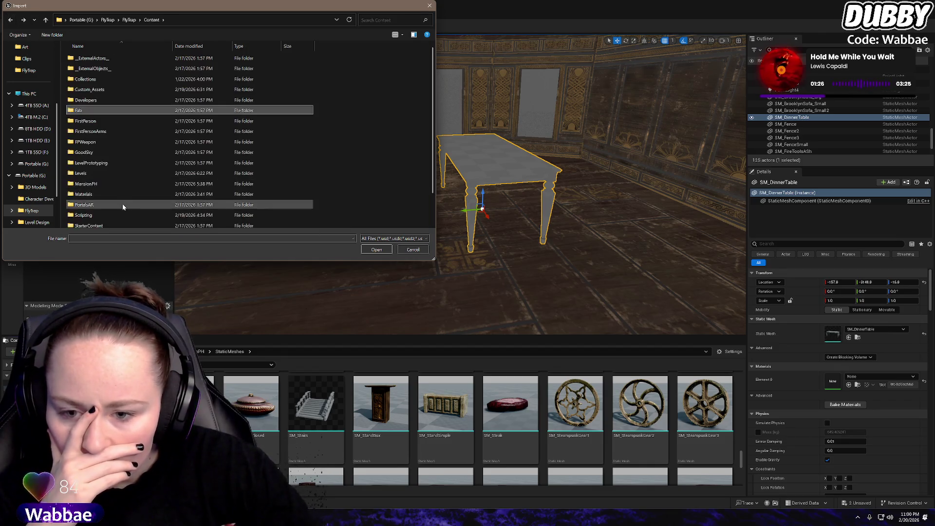
left_click(377, 250)
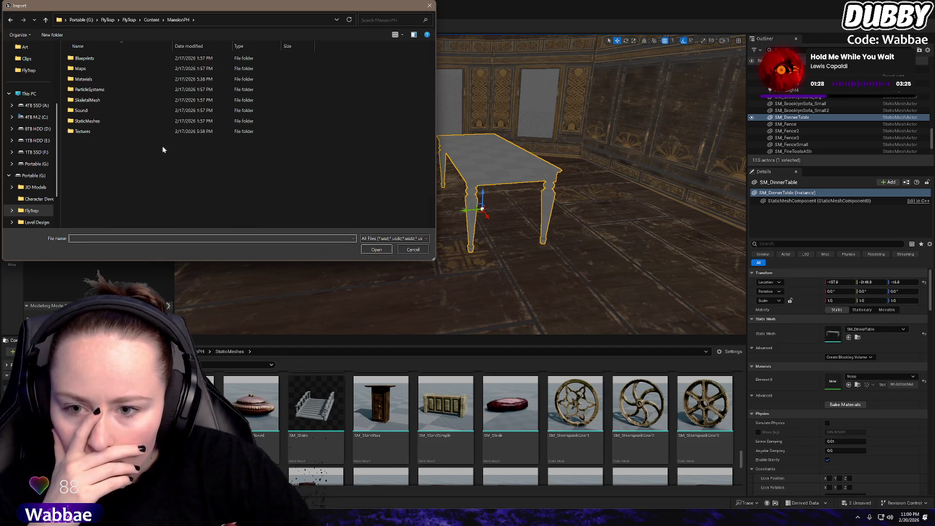
left_click(430, 7)
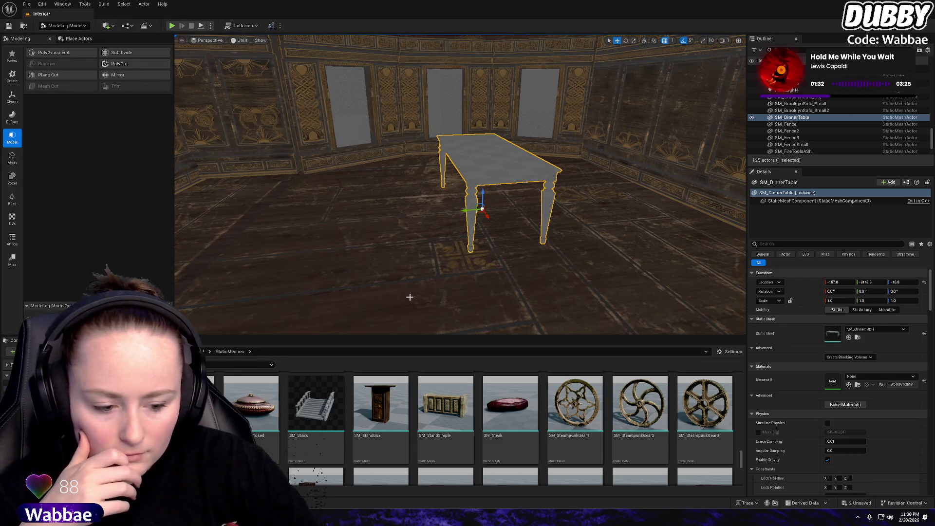
Scroll through the MansionPH static meshes looking for curtain pieces
scroll(282, 398, "down", 2)
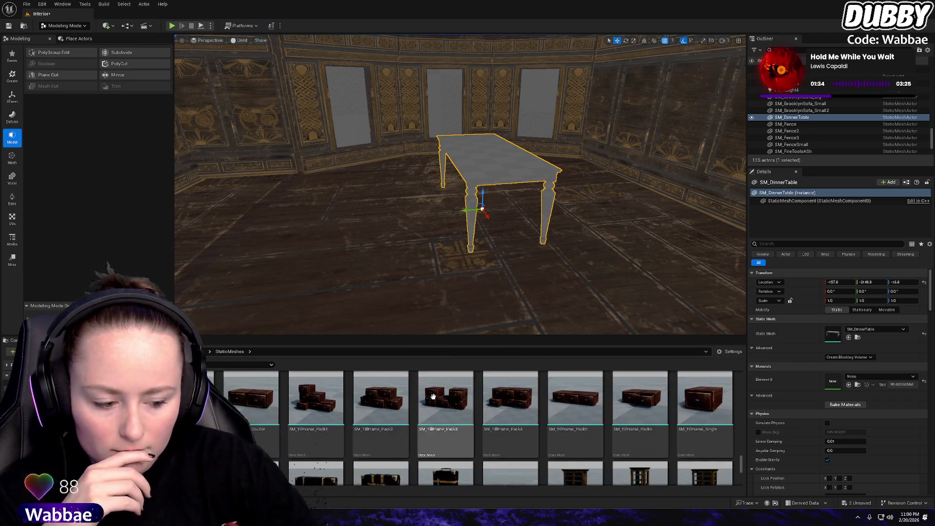
scroll(452, 403, "up", 6)
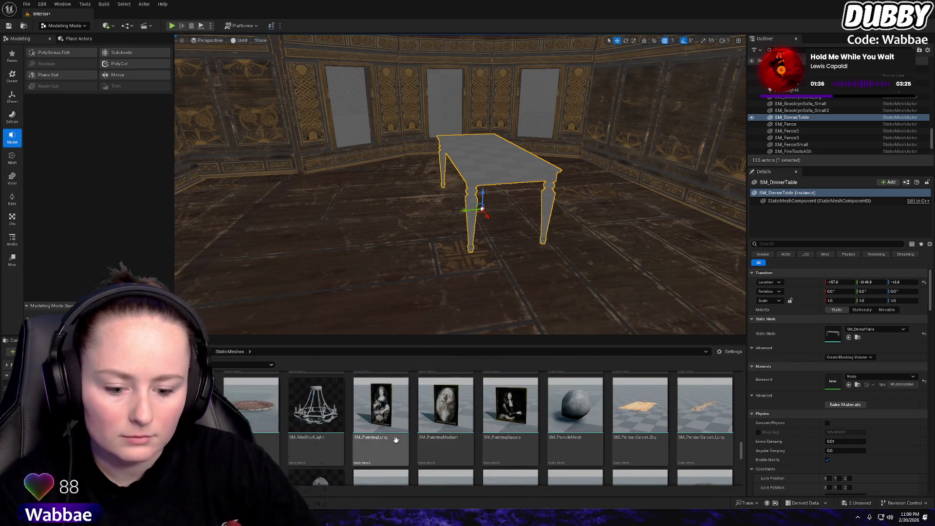
scroll(396, 435, "up", 4)
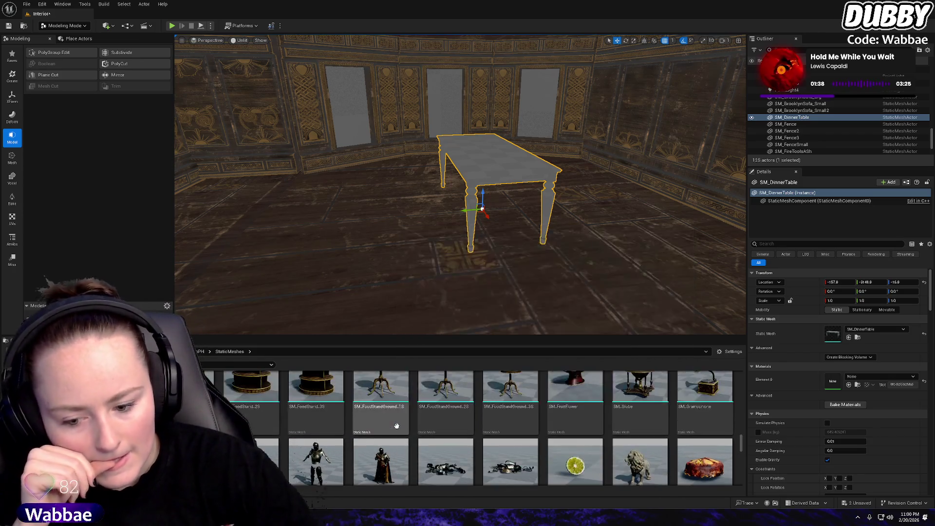
scroll(396, 425, "up", 2)
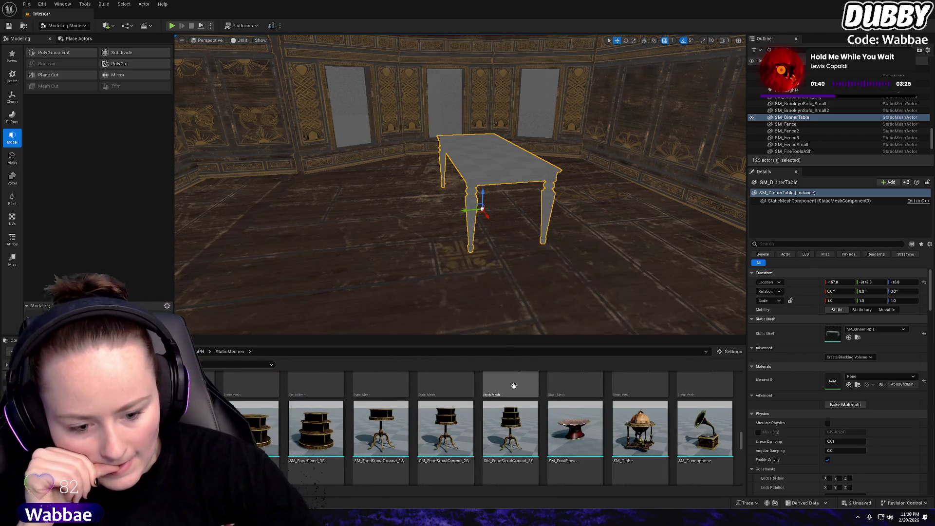
scroll(444, 409, "up", 3)
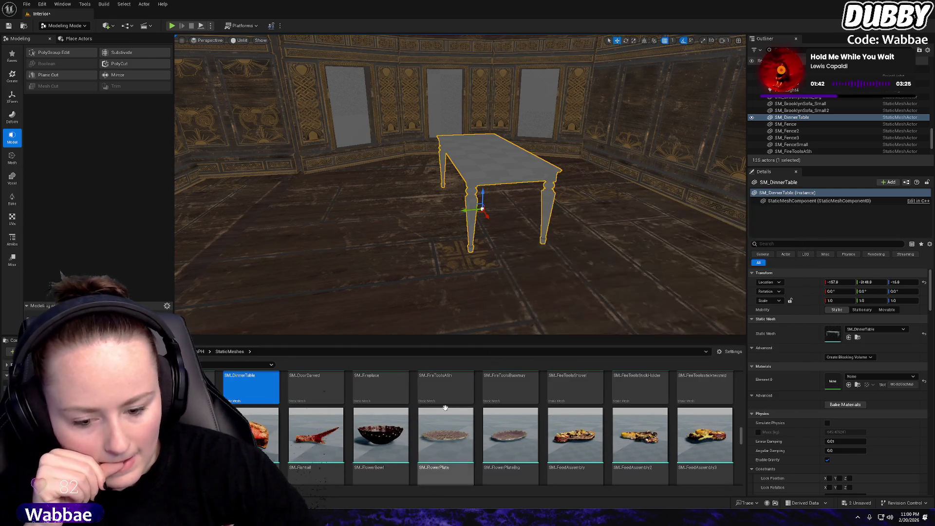
mouse_move(444, 408)
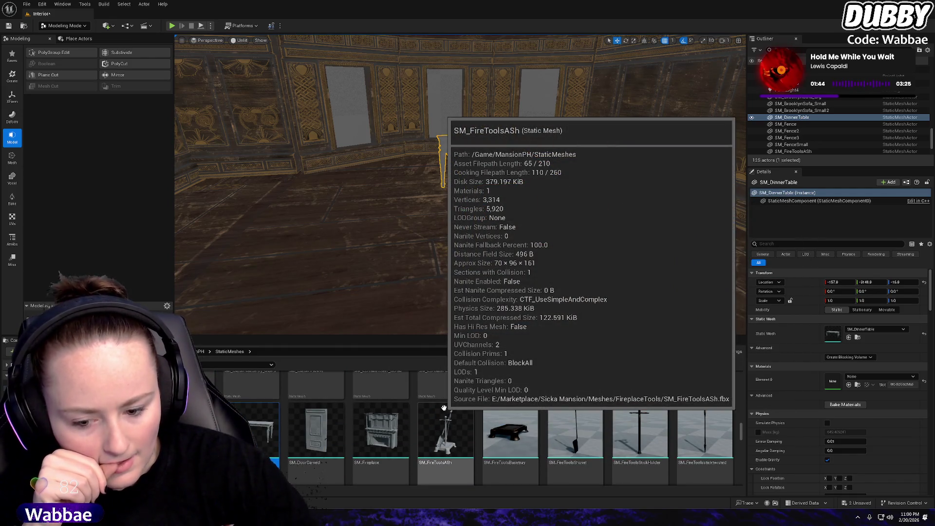
scroll(443, 408, "up", 5)
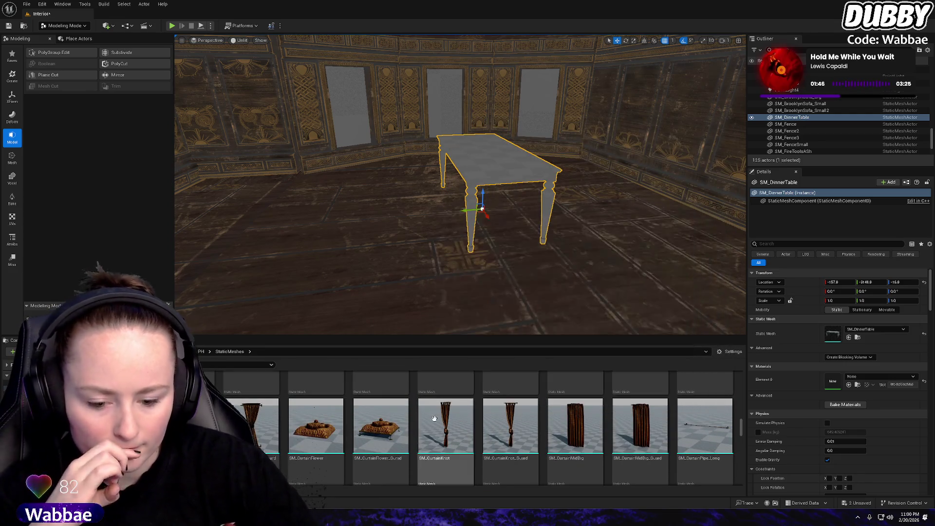
scroll(443, 413, "down", 2)
Drag the small curtain pipe mesh into the room
left_click_drag(422, 327, 422, 243)
scroll(258, 429, "down", 2)
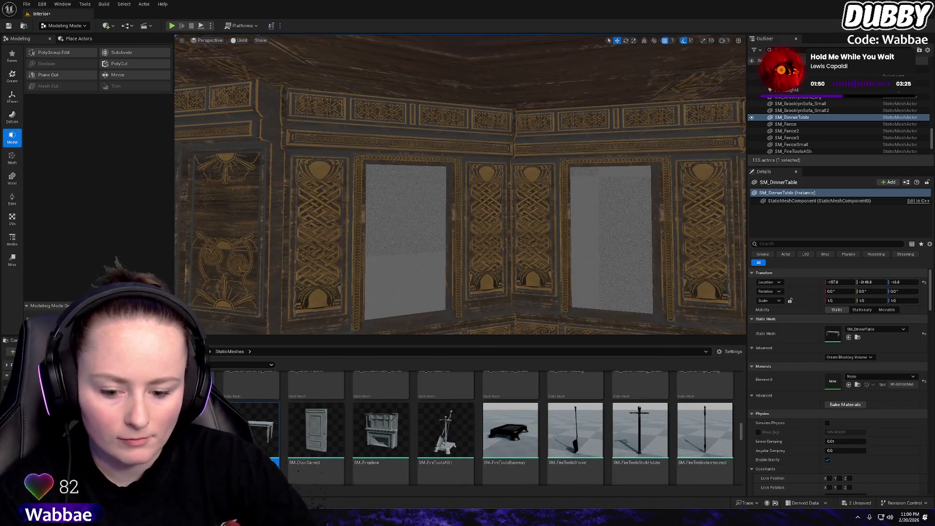
mouse_move(258, 429)
left_click_drag(258, 429, 341, 224)
Place curtain pipes above the windows, rotating one copy 15° to follow the wall
mouse_move(437, 156)
left_mouse_down()
mouse_move(455, 139)
mouse_move(514, 151)
mouse_move(508, 171)
mouse_move(501, 131)
mouse_move(477, 130)
mouse_move(493, 151)
left_mouse_up()
key("ctrl+d")
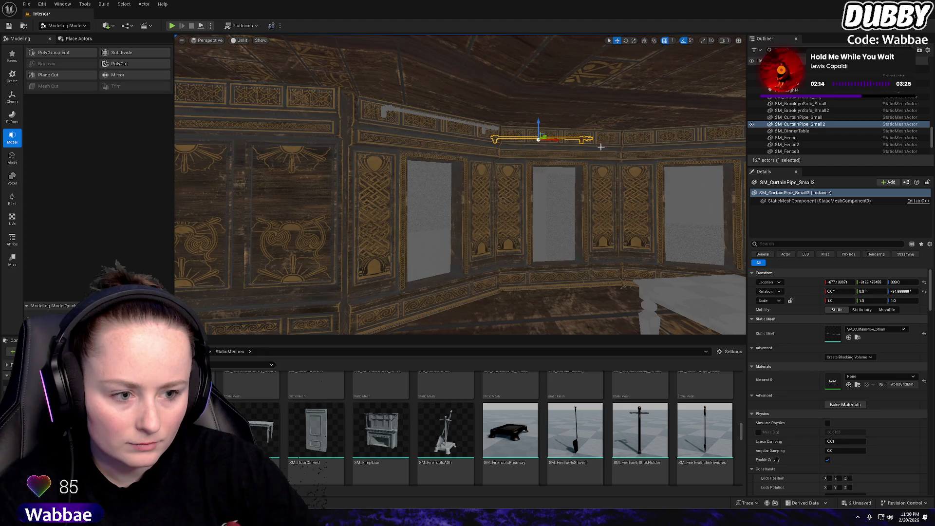
mouse_move(562, 133)
left_mouse_down()
mouse_move(431, 141)
mouse_move(475, 135)
mouse_move(481, 119)
mouse_move(439, 131)
mouse_move(444, 138)
mouse_move(455, 123)
mouse_move(444, 107)
mouse_move(504, 125)
mouse_move(424, 148)
mouse_move(433, 140)
mouse_move(409, 137)
mouse_move(451, 141)
mouse_move(505, 124)
mouse_move(521, 132)
mouse_move(509, 140)
mouse_move(547, 149)
left_mouse_up()
key("ctrl+z")
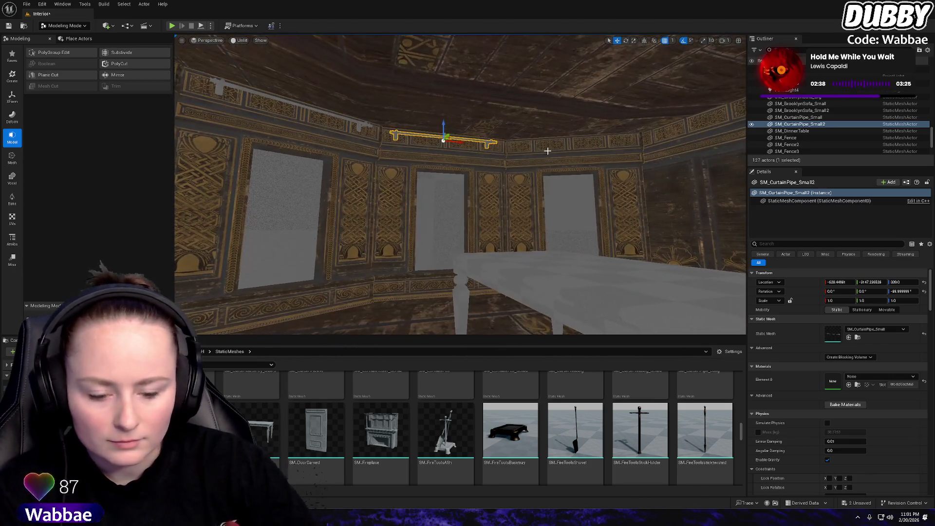
left_click_drag(457, 141, 459, 142, "alt")
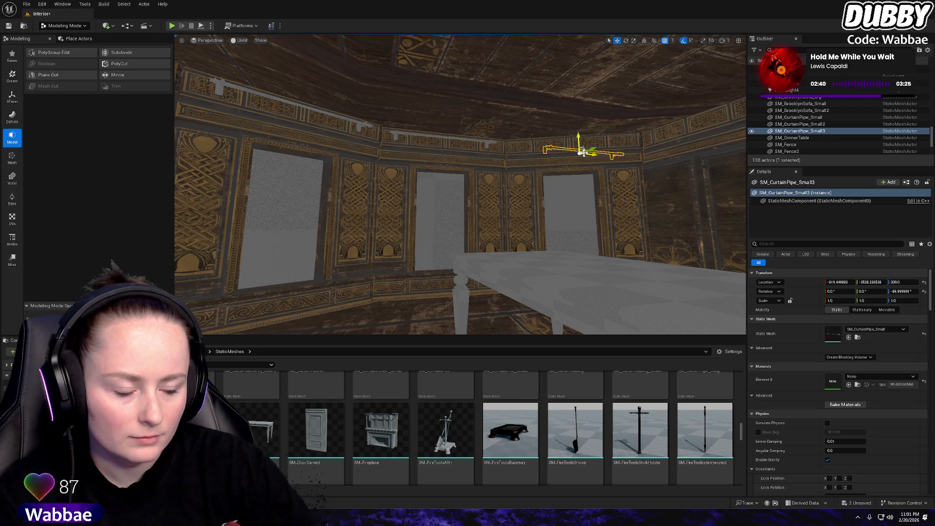
mouse_move(579, 145)
left_mouse_down()
mouse_move(616, 153)
mouse_move(511, 168)
mouse_move(526, 173)
left_mouse_up()
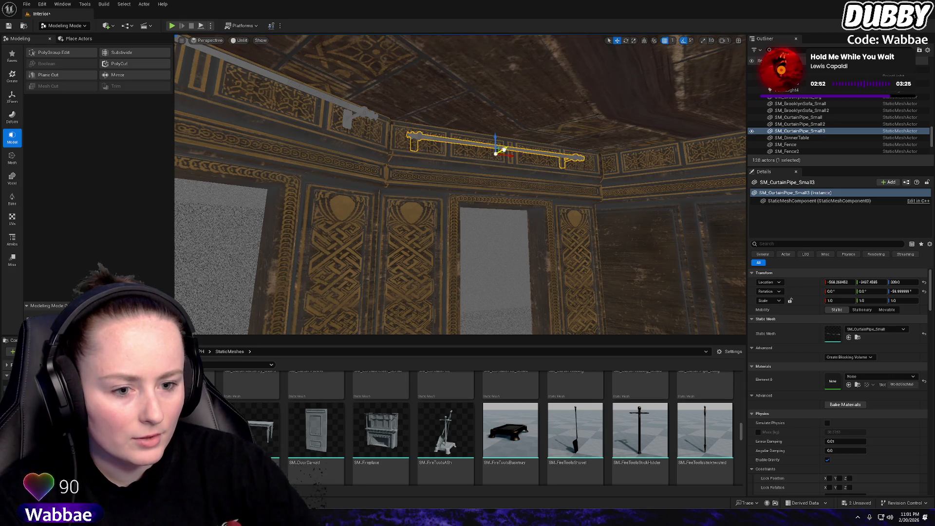
mouse_move(508, 147)
left_mouse_down()
mouse_move(515, 144)
mouse_move(517, 166)
mouse_move(487, 168)
left_mouse_up()
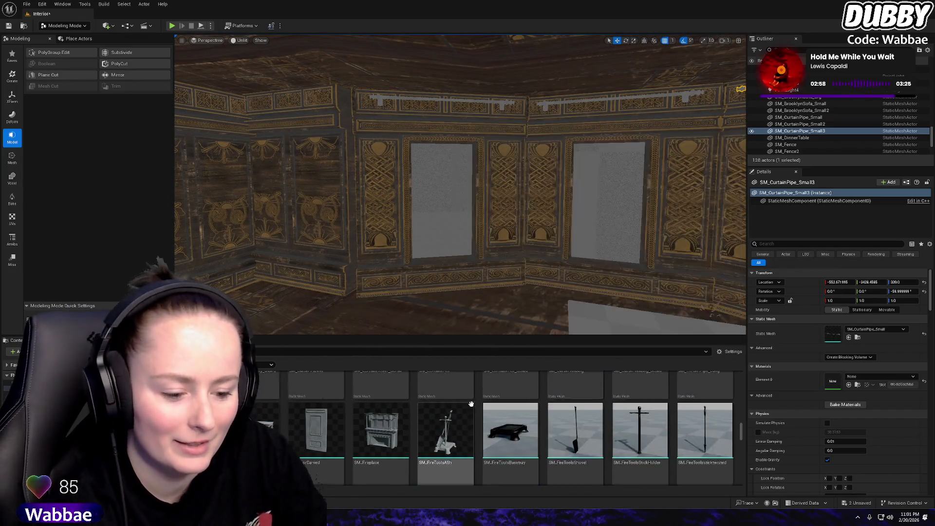
Browse the Content Browser and select the 1F_Walls mesh
scroll(536, 409, "up", 5)
mouse_move(560, 380)
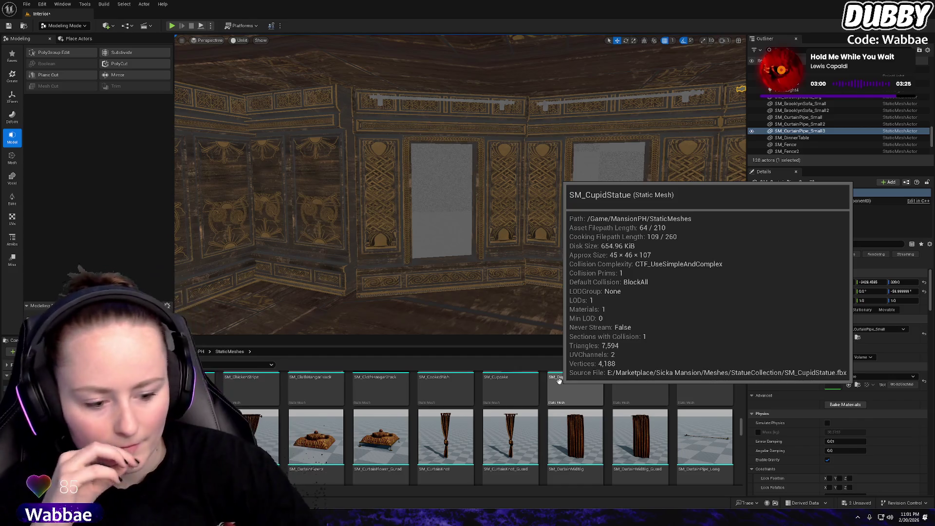
scroll(536, 404, "up", 2)
scroll(584, 409, "up", 1)
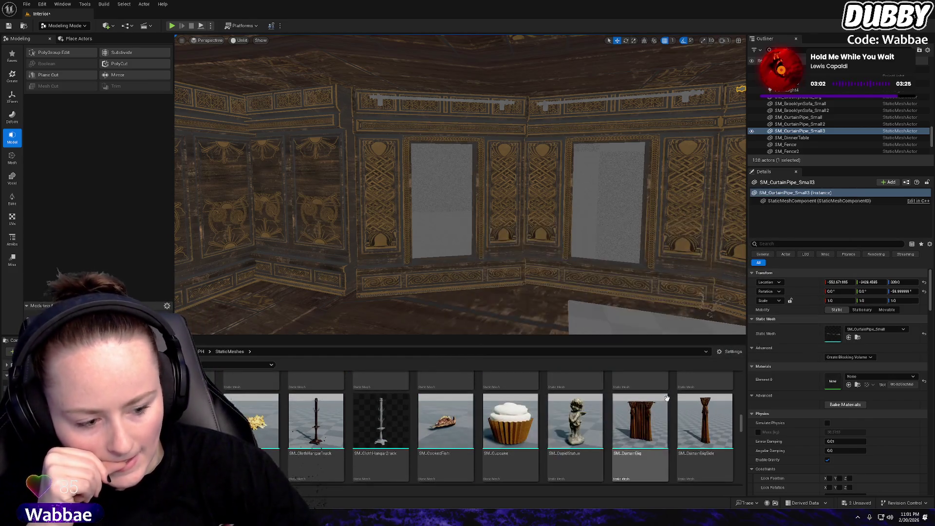
mouse_move(667, 398)
scroll(410, 434, "down", 2)
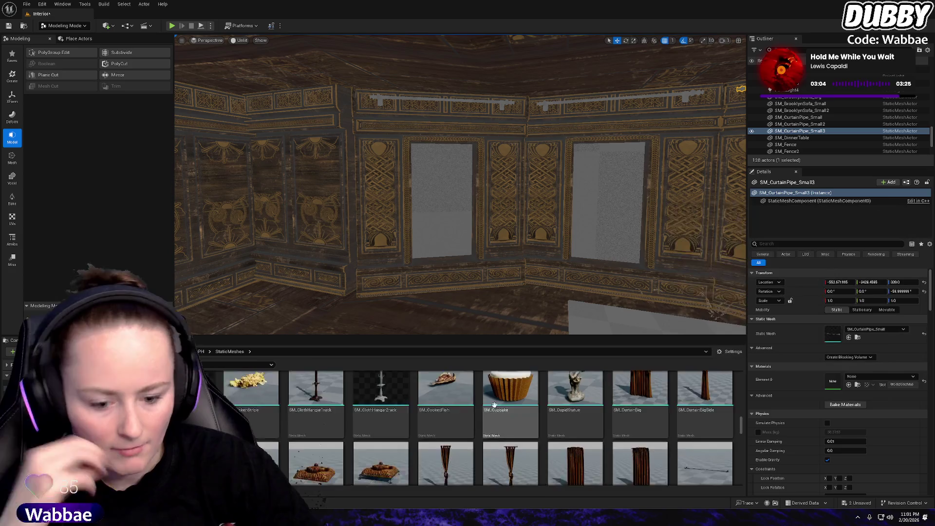
mouse_move(410, 433)
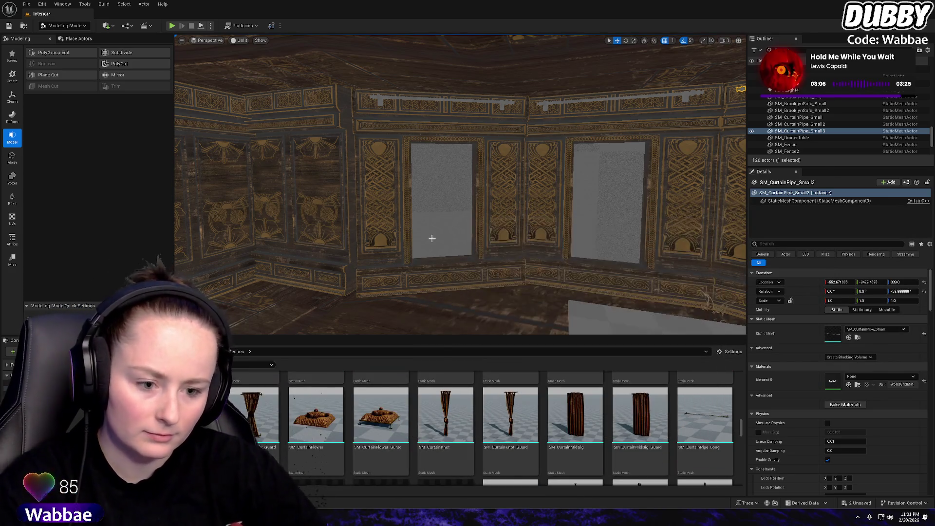
left_click(513, 253)
scroll(513, 253, "up", 3)
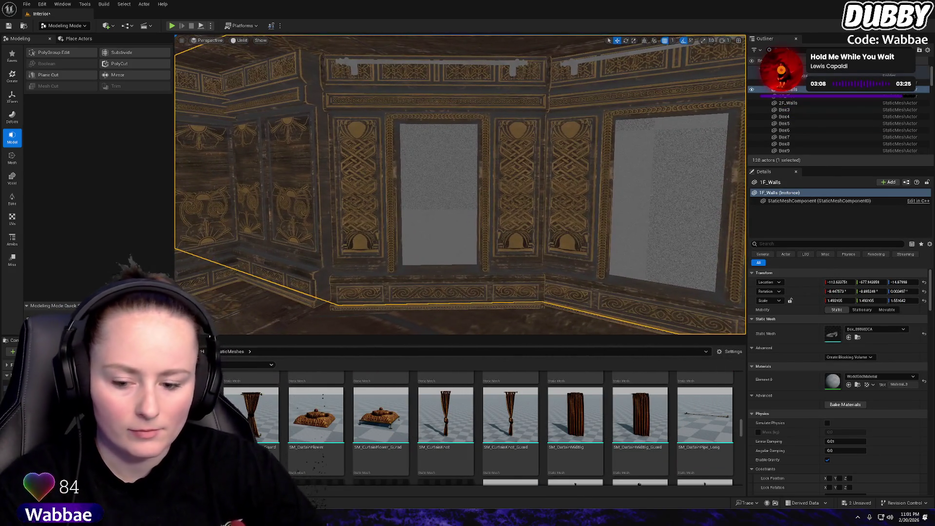
Start PolyGroup Edit on 1F_Walls in Insert Edge Loop mode and zoom in on the grey window panels
left_click(53, 52)
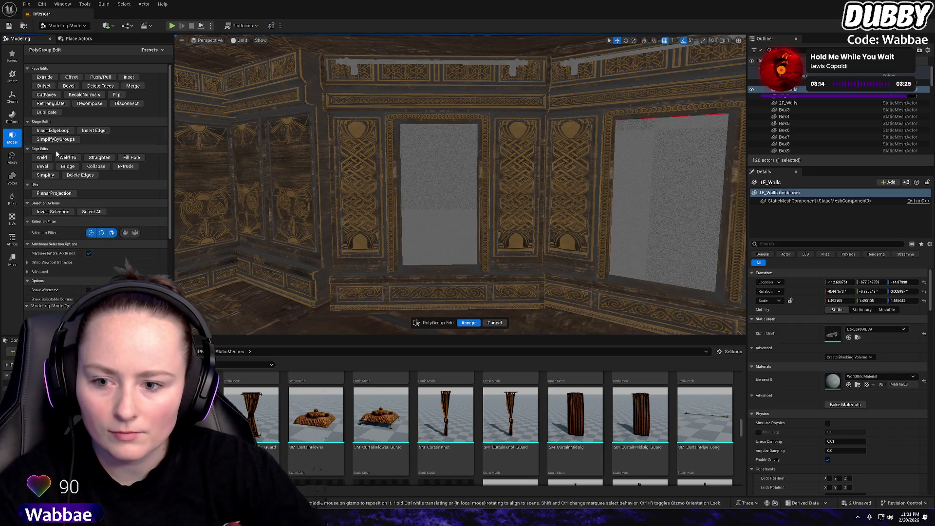
left_click(53, 131)
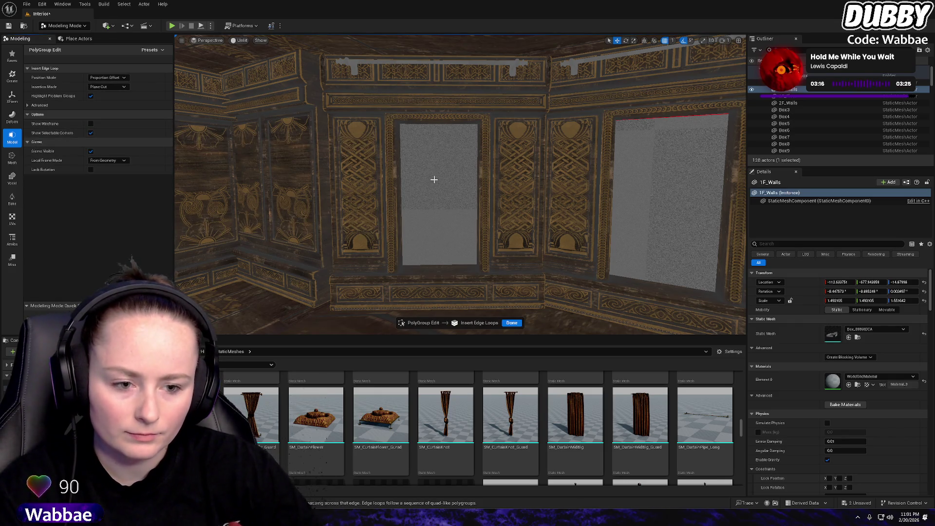
scroll(434, 180, "up", 10)
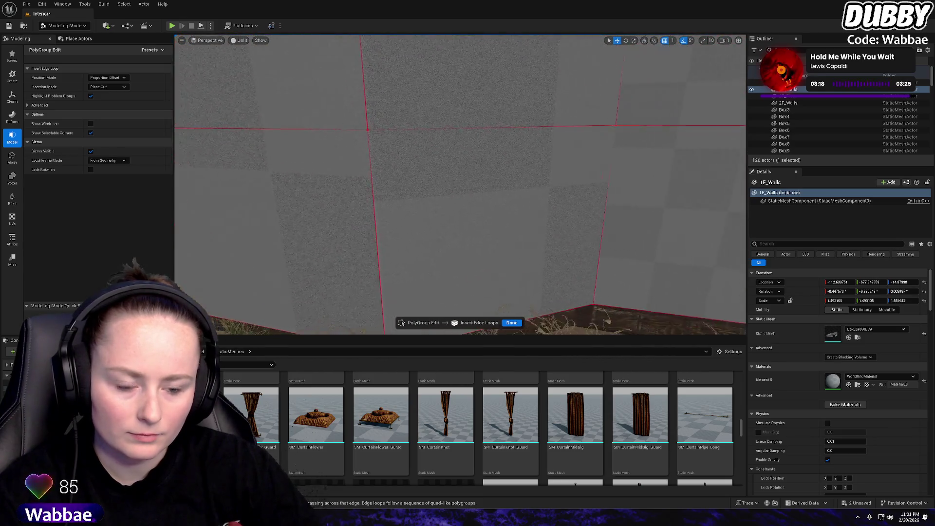
scroll(417, 135, "down", 5)
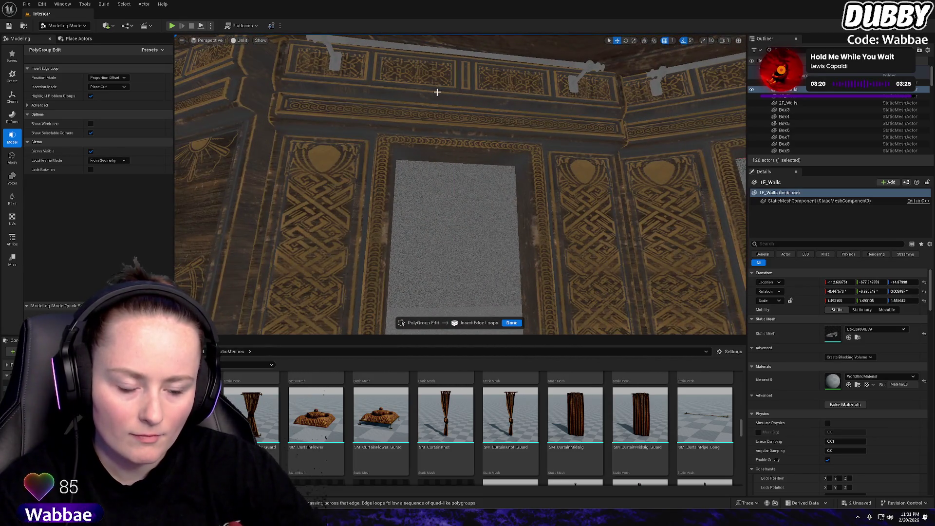
scroll(434, 133, "down", 5)
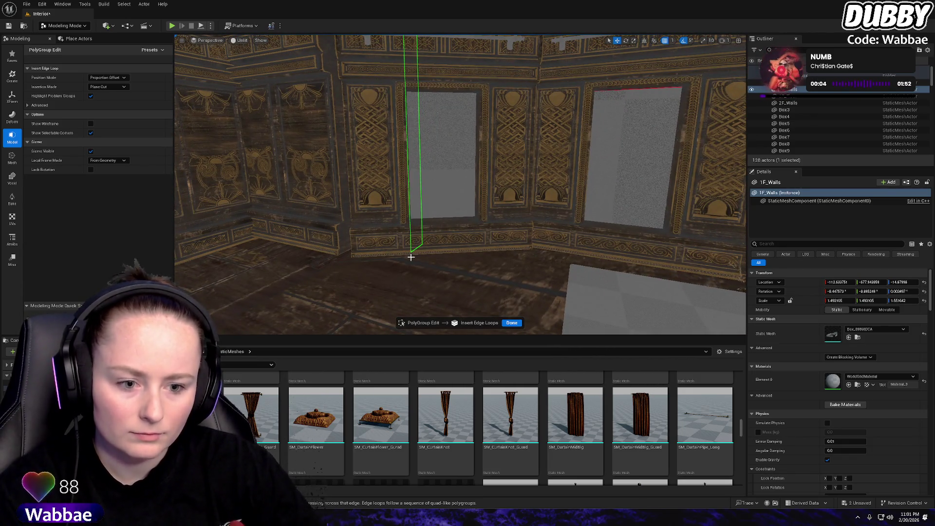
mouse_move(410, 257)
left_mouse_down()
mouse_move(402, 235)
mouse_move(415, 248)
left_mouse_up()
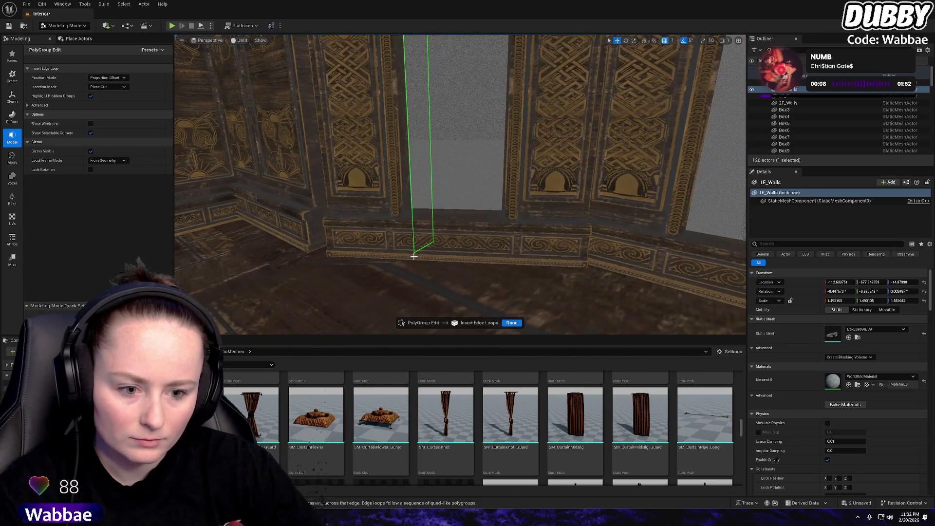
left_click_drag(501, 257, 504, 54)
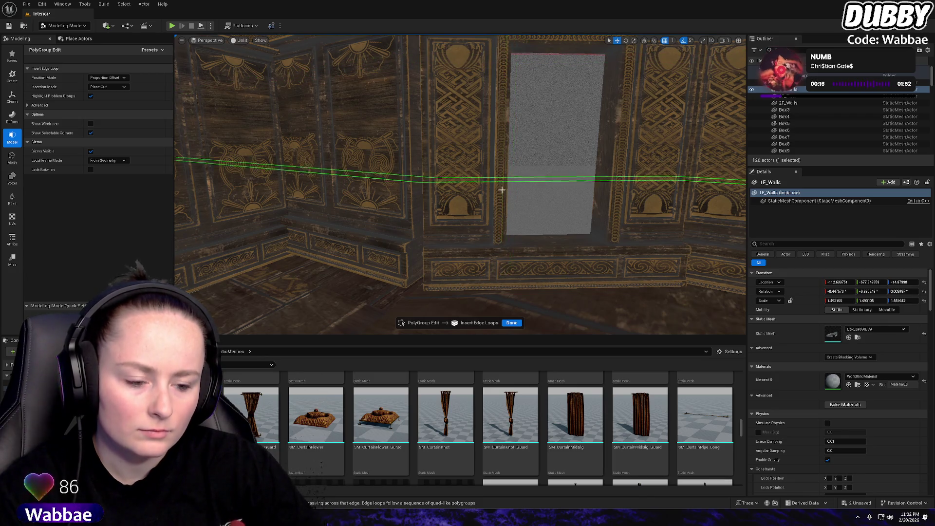
mouse_move(502, 236)
left_mouse_down()
mouse_move(546, 229)
mouse_move(452, 143)
left_mouse_up()
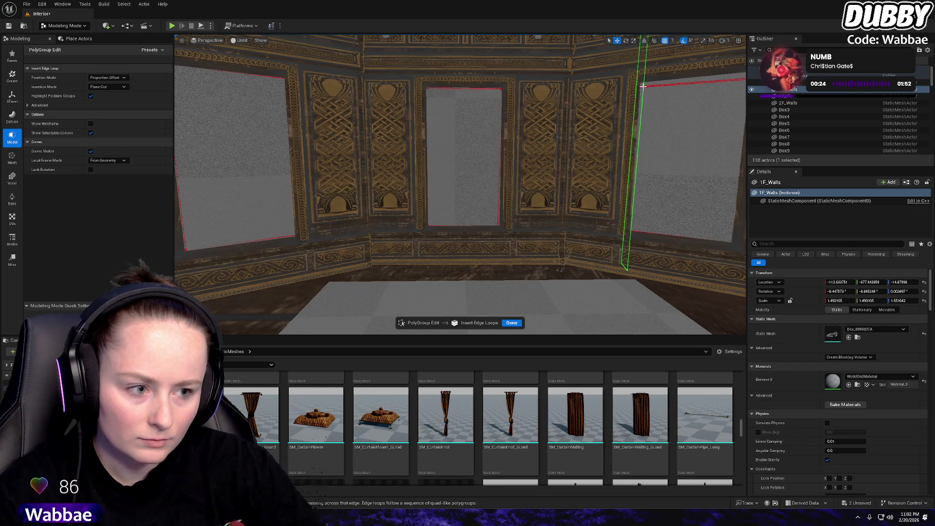
mouse_move(643, 85)
left_mouse_down()
mouse_move(609, 117)
mouse_move(487, 107)
mouse_move(482, 156)
mouse_move(499, 267)
left_mouse_up()
Delete the centre, right and left window faces from the wall mesh
left_click(508, 322)
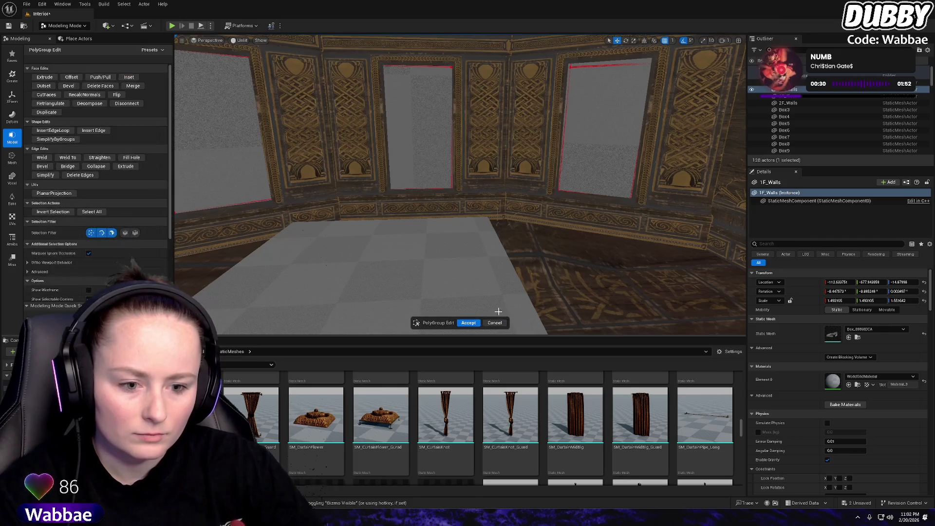
left_click(397, 145)
key("Delete")
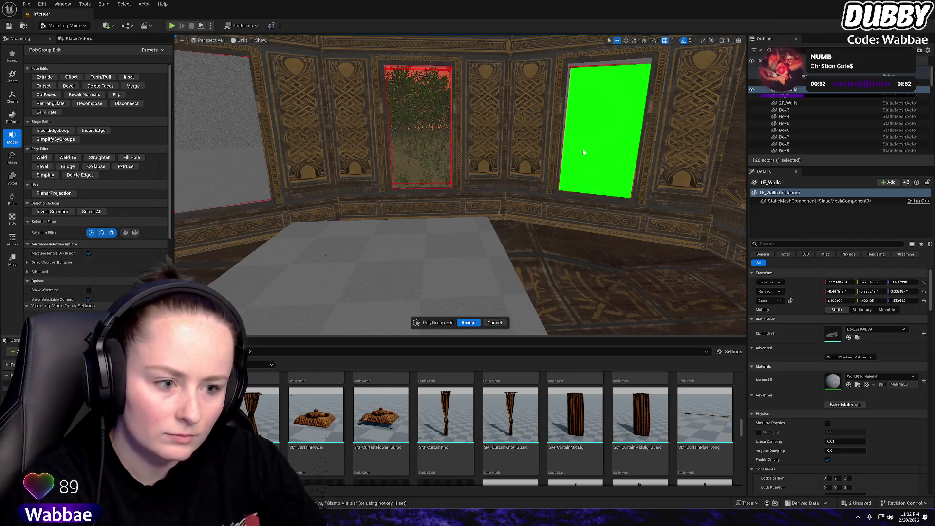
left_click(604, 131)
key("Delete")
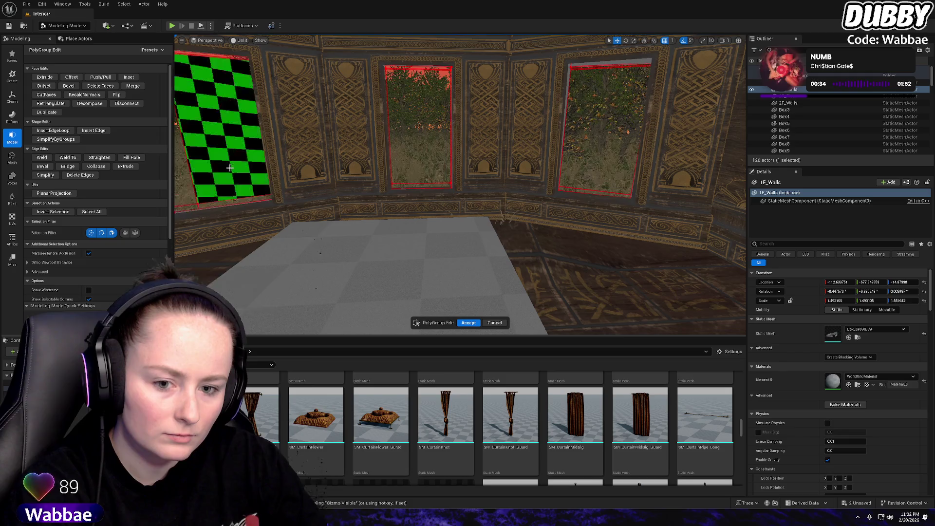
left_click(200, 181)
key("Delete")
Check the window wall from an angle and accept the PolyGroup edit
left_click_drag(355, 188, 273, 190)
left_click_drag(463, 195, 463, 168)
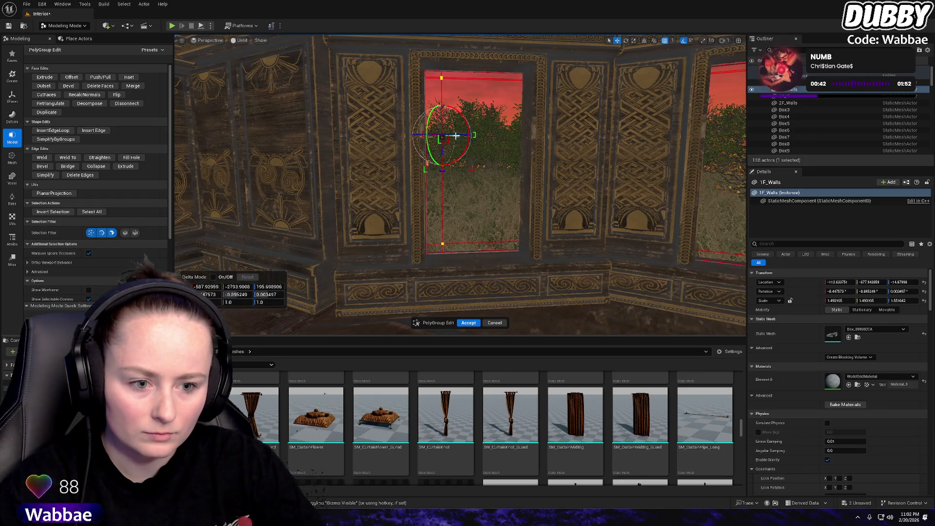
mouse_move(438, 136)
left_mouse_down()
mouse_move(488, 315)
mouse_move(419, 314)
mouse_move(419, 336)
left_mouse_up()
left_click(468, 323)
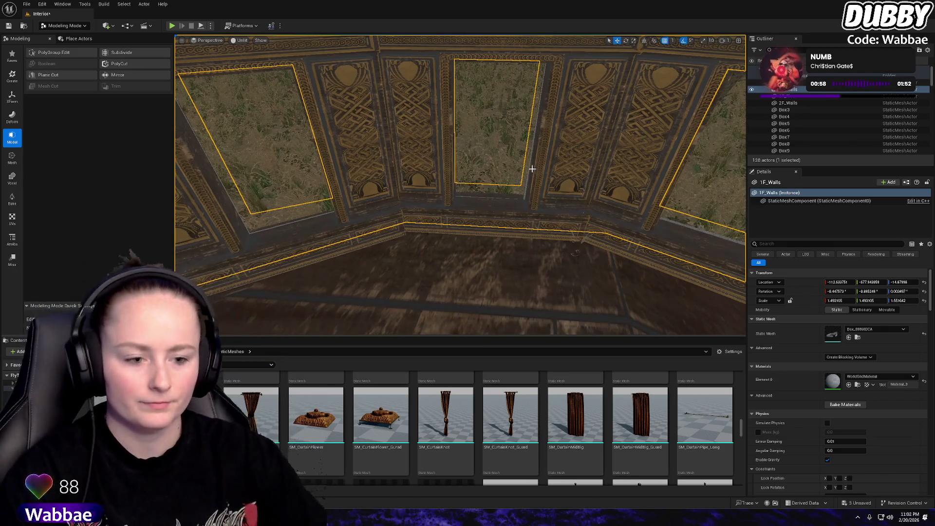
Frame the 1F_Walls house and switch the viewport to Lit rendering
mouse_move(533, 169)
left_mouse_down()
mouse_move(507, 204)
mouse_move(532, 168)
mouse_move(512, 172)
mouse_move(519, 168)
mouse_move(467, 263)
left_mouse_up()
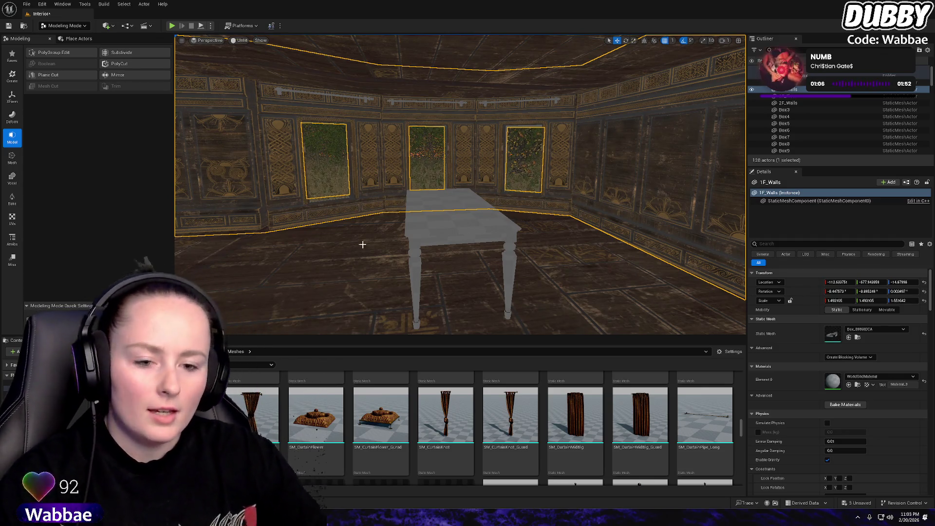
mouse_move(362, 244)
left_mouse_down()
mouse_move(361, 229)
mouse_move(370, 241)
mouse_move(217, 177)
left_mouse_up()
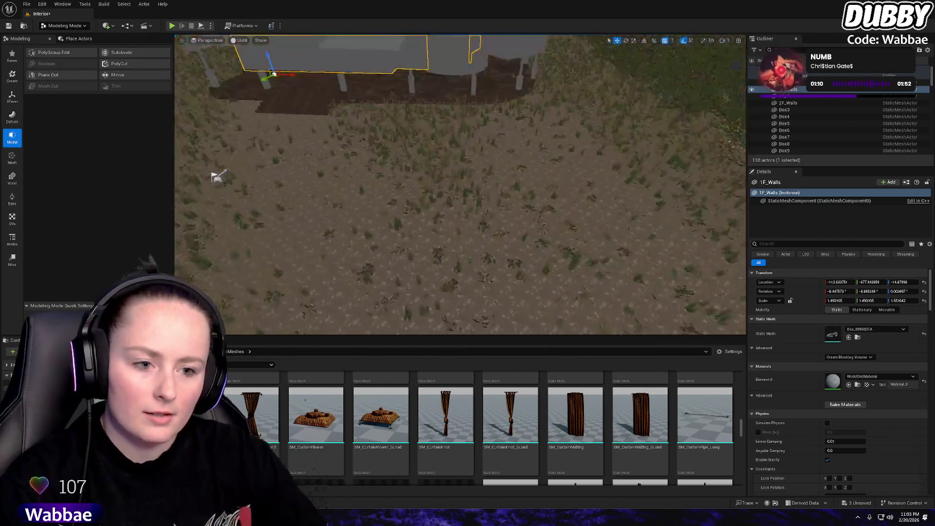
key("f")
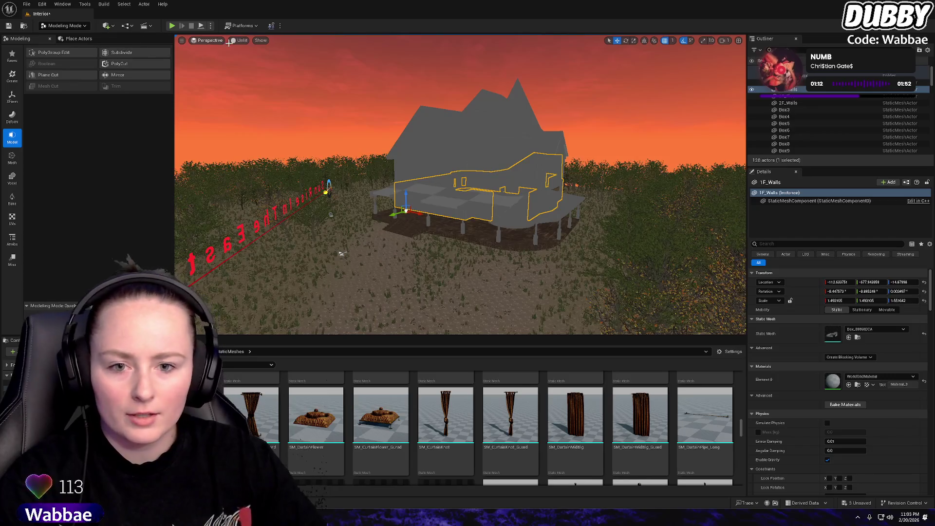
left_click(240, 40)
left_click(265, 80)
Orbit the house exterior, porch and interior with its stairs and chandelier
mouse_move(292, 244)
left_mouse_down()
mouse_move(263, 253)
mouse_move(382, 252)
mouse_move(405, 207)
left_mouse_up()
mouse_move(696, 263)
left_mouse_down()
mouse_move(407, 313)
mouse_move(414, 263)
mouse_move(412, 292)
mouse_move(395, 306)
mouse_move(448, 118)
mouse_move(378, 268)
mouse_move(365, 254)
left_mouse_up()
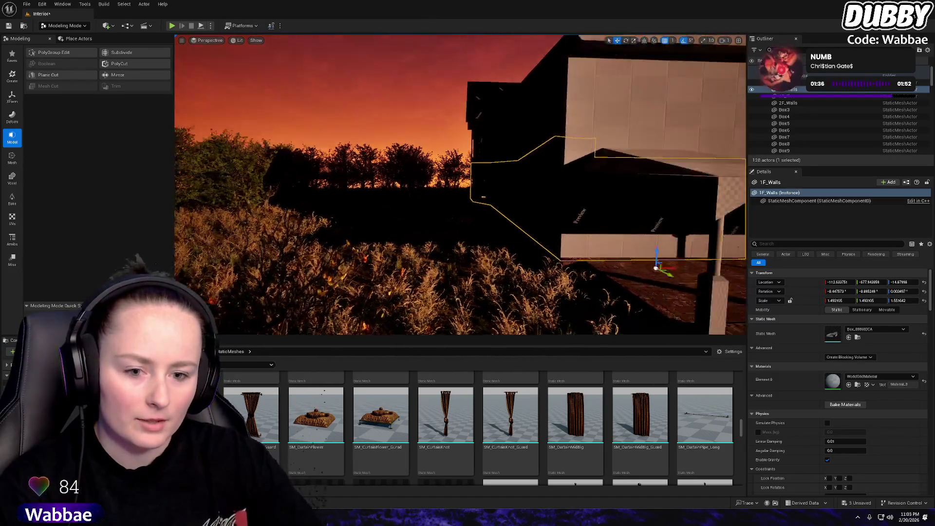
mouse_move(460, 185)
left_mouse_down()
mouse_move(419, 186)
mouse_move(477, 185)
mouse_move(438, 185)
mouse_move(438, 117)
left_mouse_up()
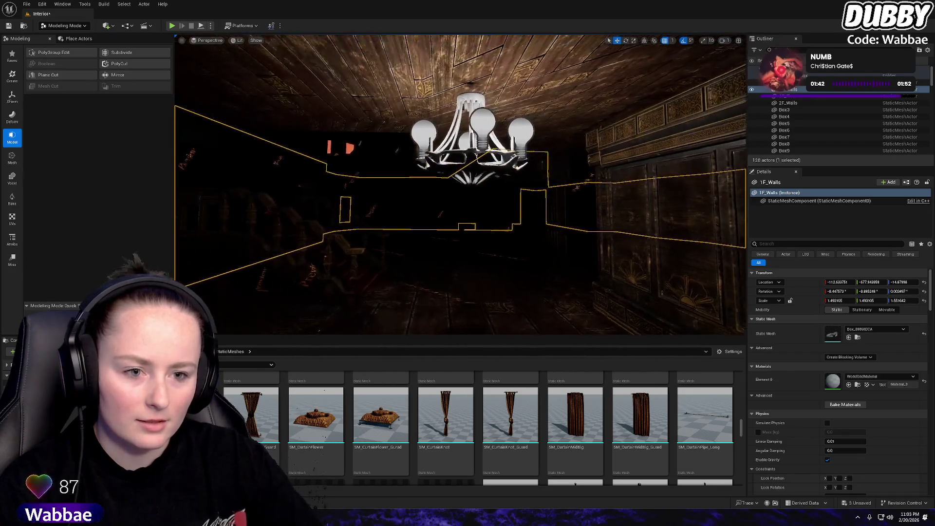
left_click_drag(468, 286, 454, 286)
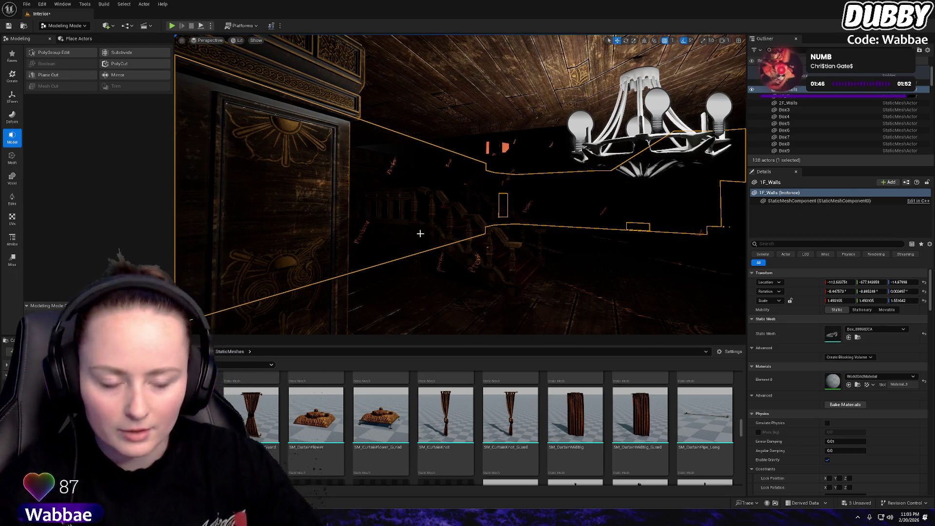
left_click_drag(468, 286, 337, 187)
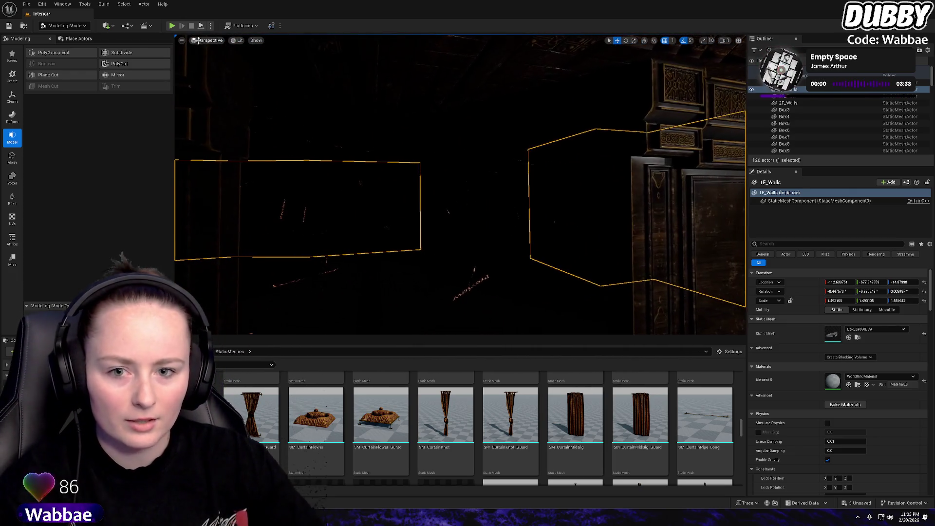
Run a quick play test, then switch the viewport back to Unlit
left_click(171, 26)
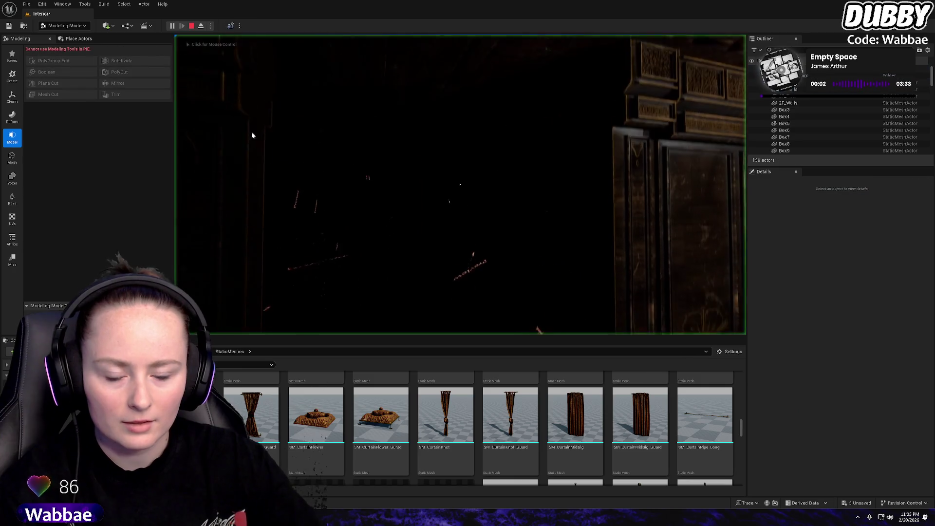
left_click(191, 26)
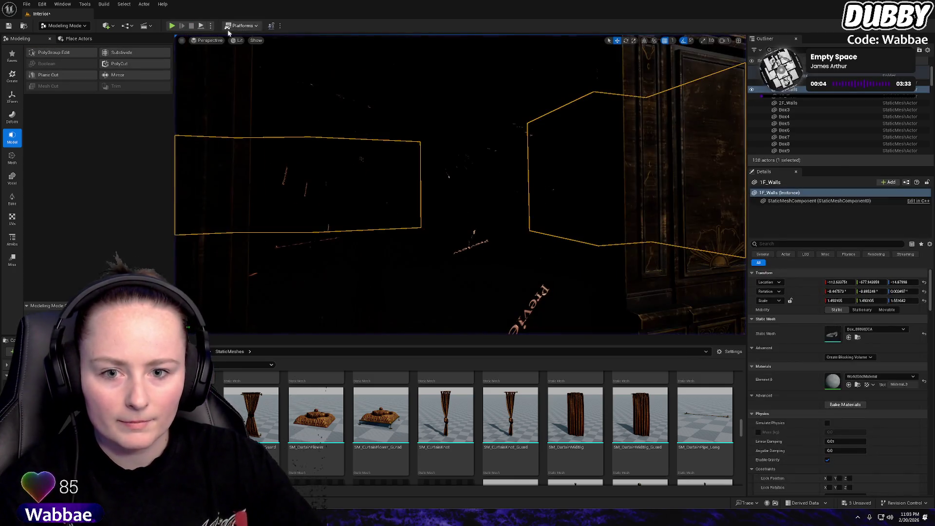
left_click(238, 40)
left_click(270, 91)
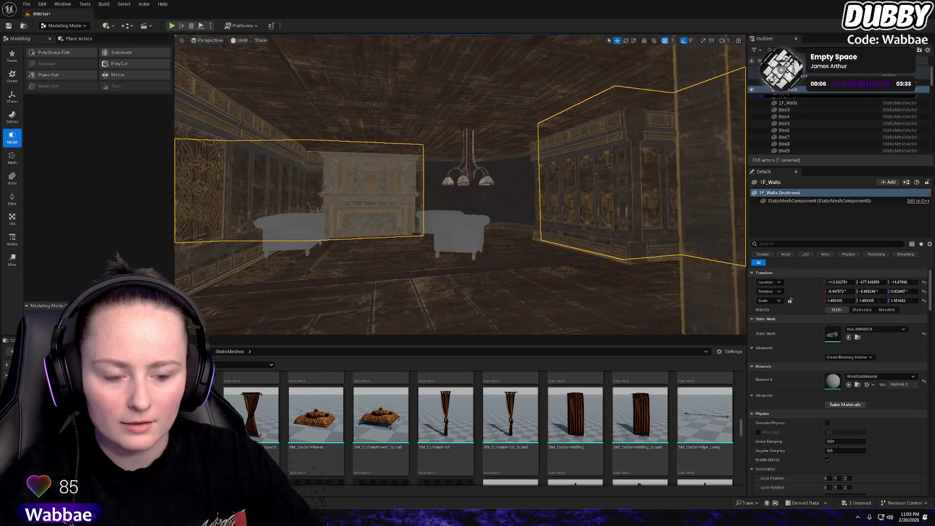
Fly through the room past the table and save the Interior map
key("w")
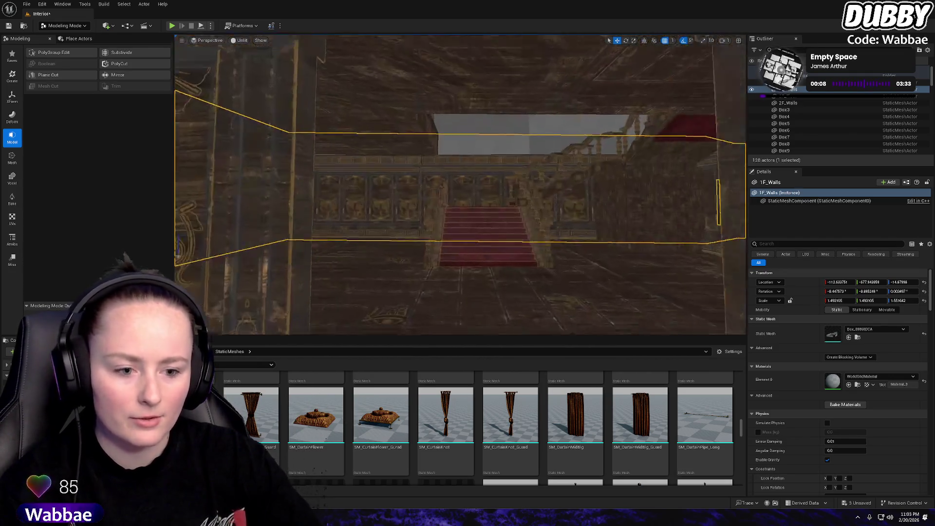
key("w")
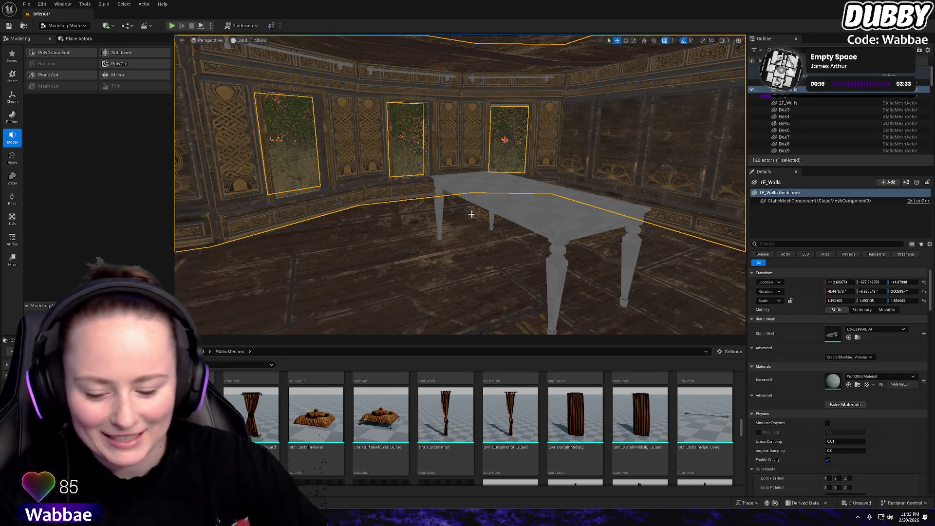
key("w")
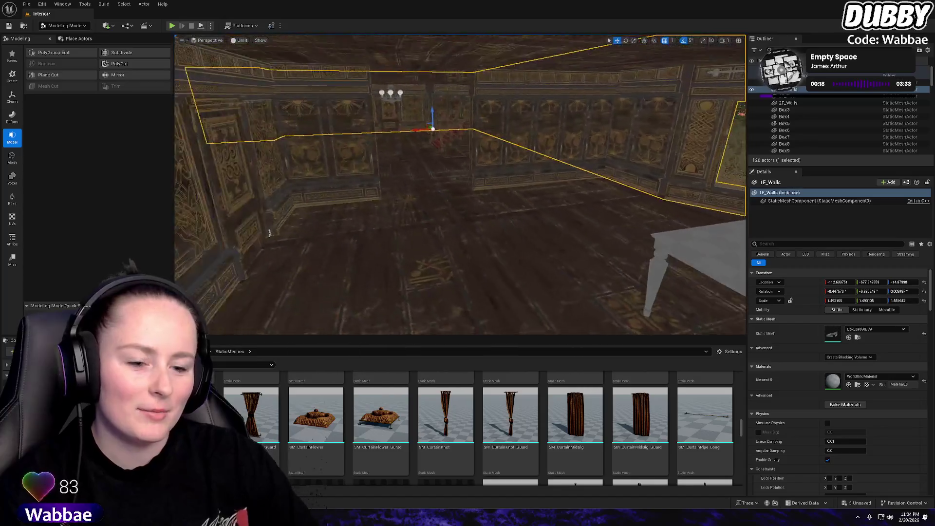
key("w")
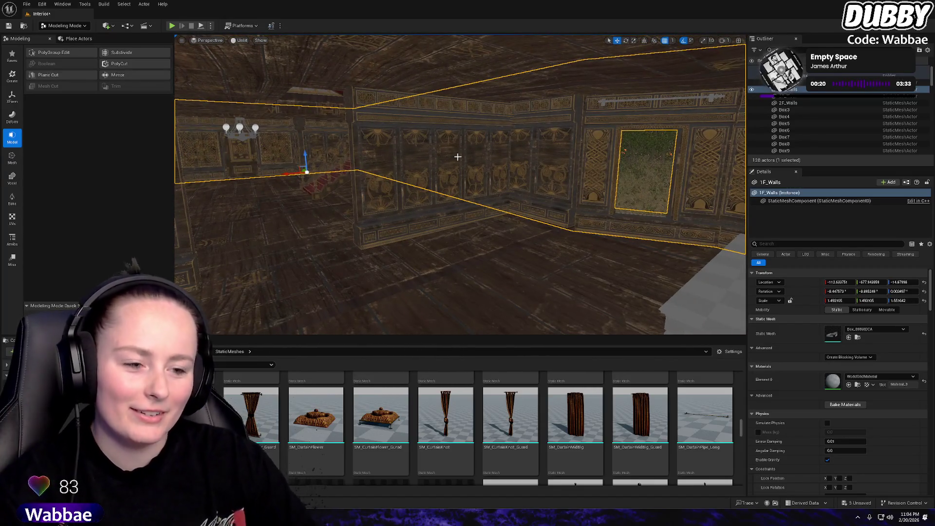
key("w")
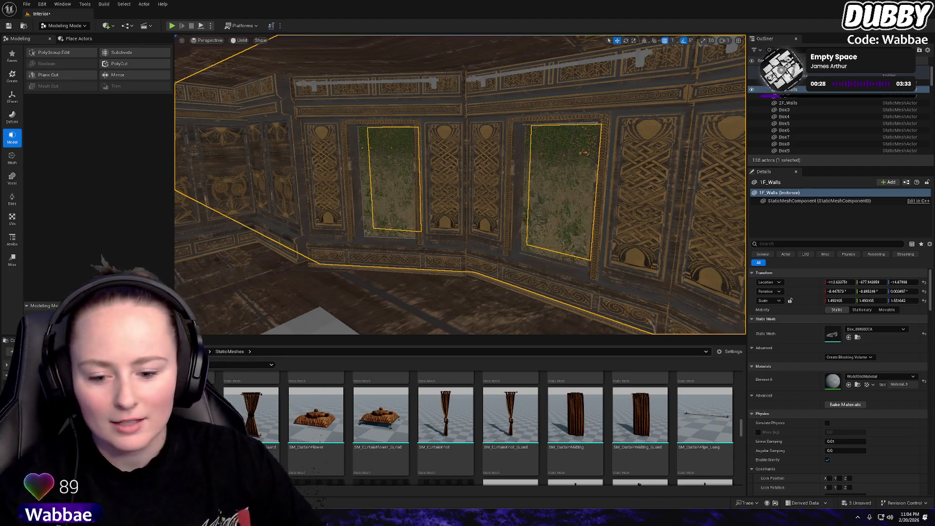
key("ctrl+s")
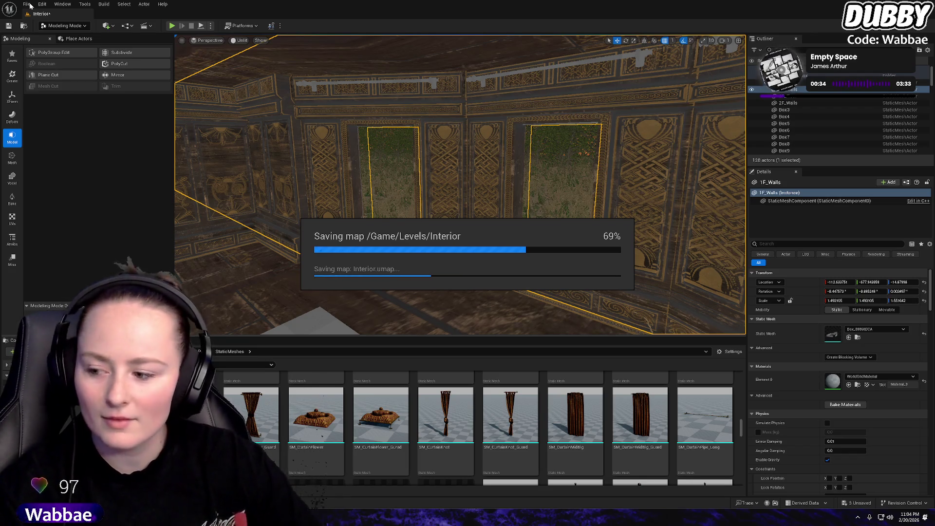
Save all packages and open the Exterior map from the Levels folder
left_click(26, 4)
left_click(70, 150)
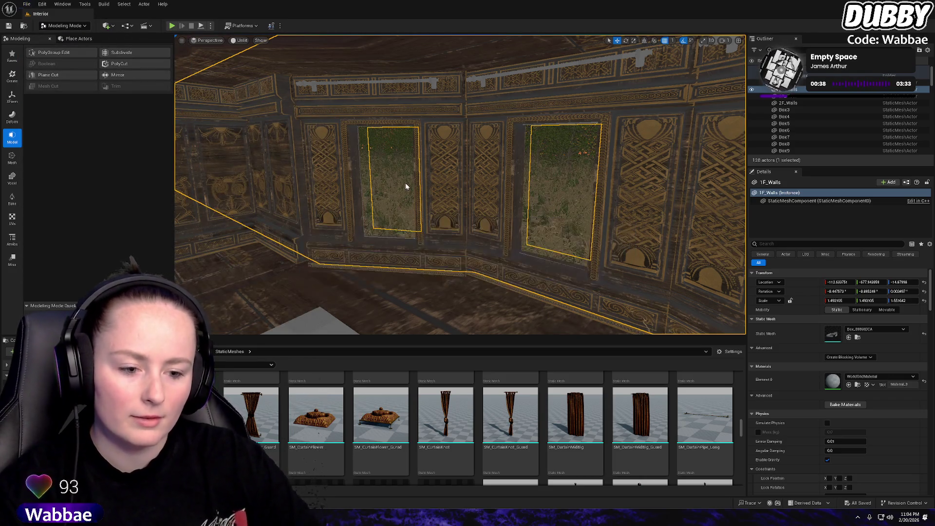
left_click(203, 351)
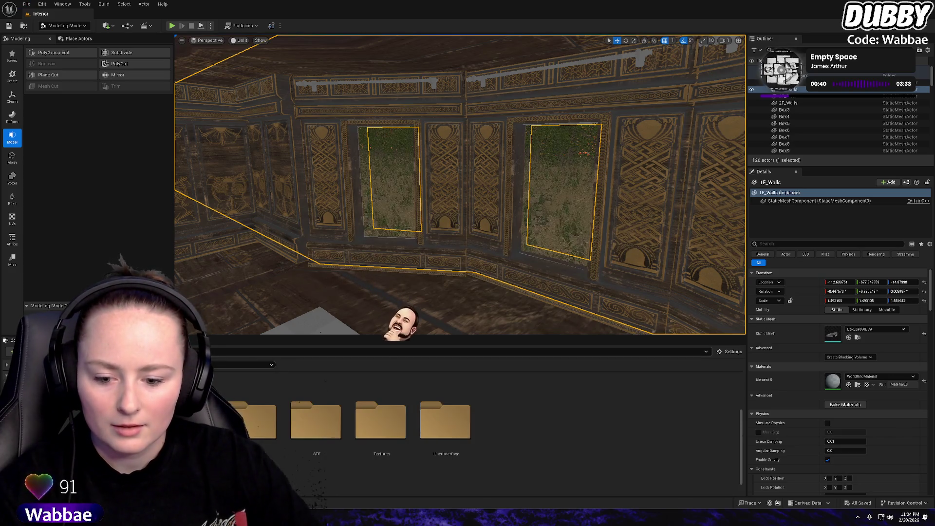
double_click(251, 422)
double_click(237, 399)
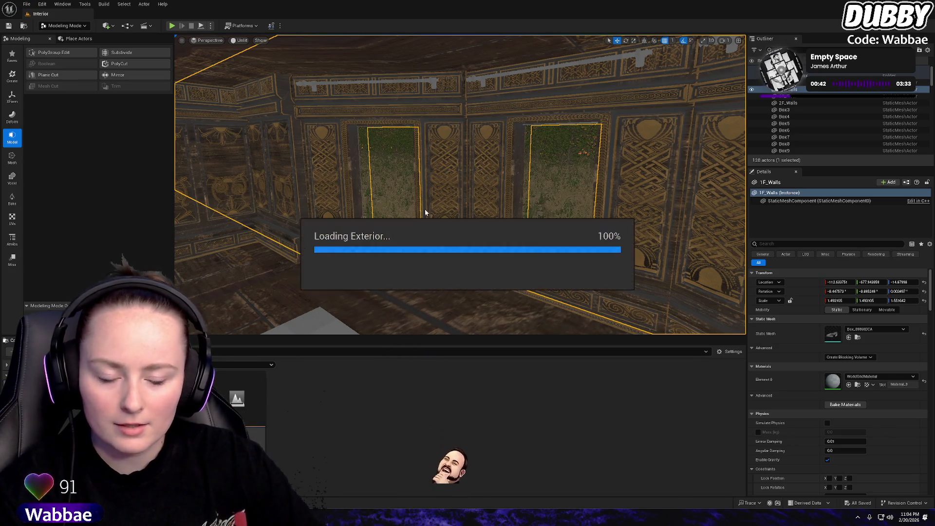
scroll(302, 91, "down", 6)
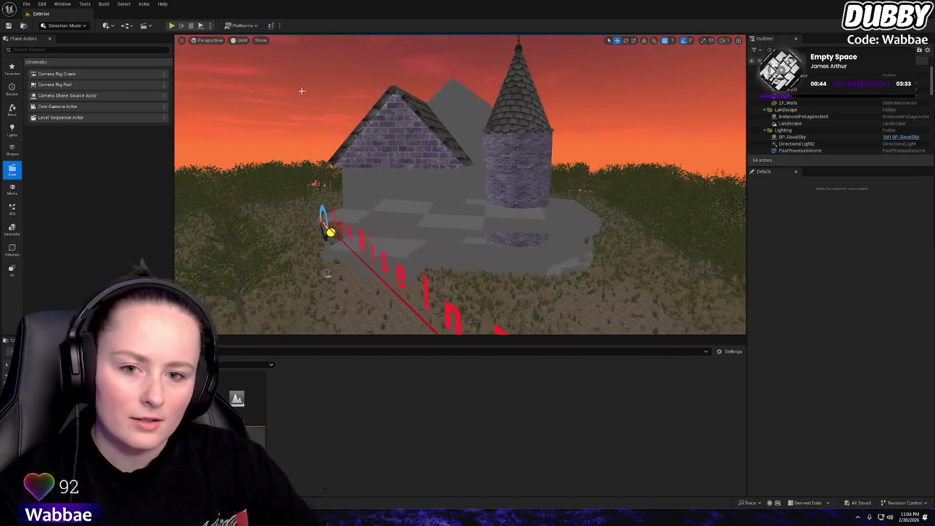
Switch the Exterior view to Lit and move in close to the roof and tower
left_click(240, 41)
left_click(261, 77)
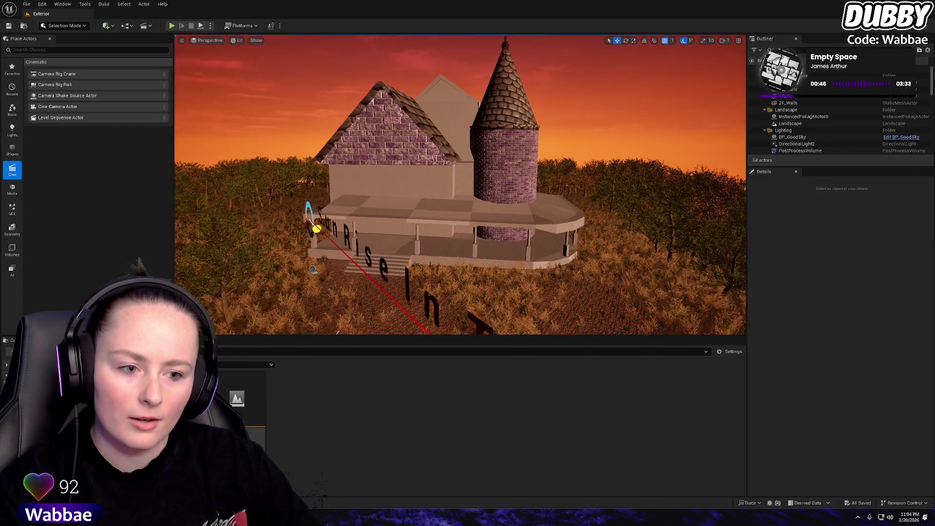
mouse_move(313, 270)
left_mouse_down()
mouse_move(283, 258)
mouse_move(283, 229)
mouse_move(302, 273)
mouse_move(356, 330)
left_mouse_up()
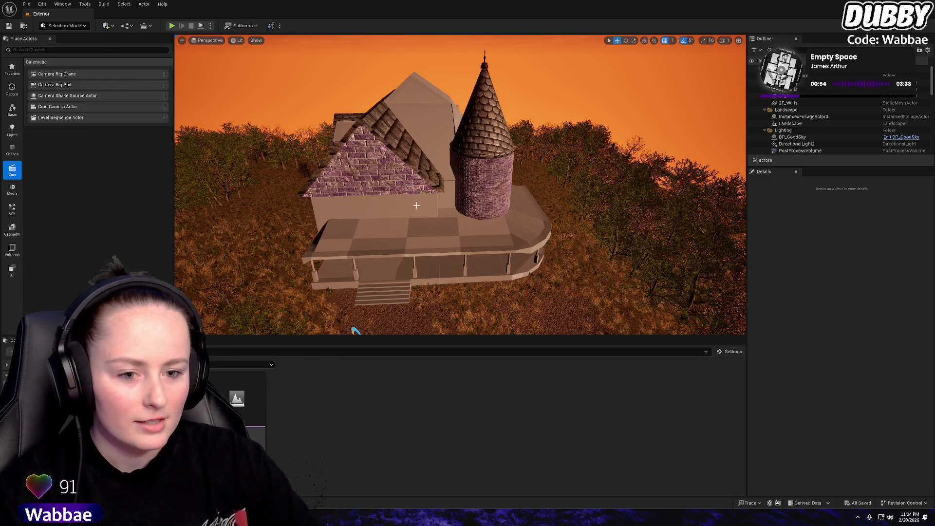
left_click_drag(356, 331, 343, 324)
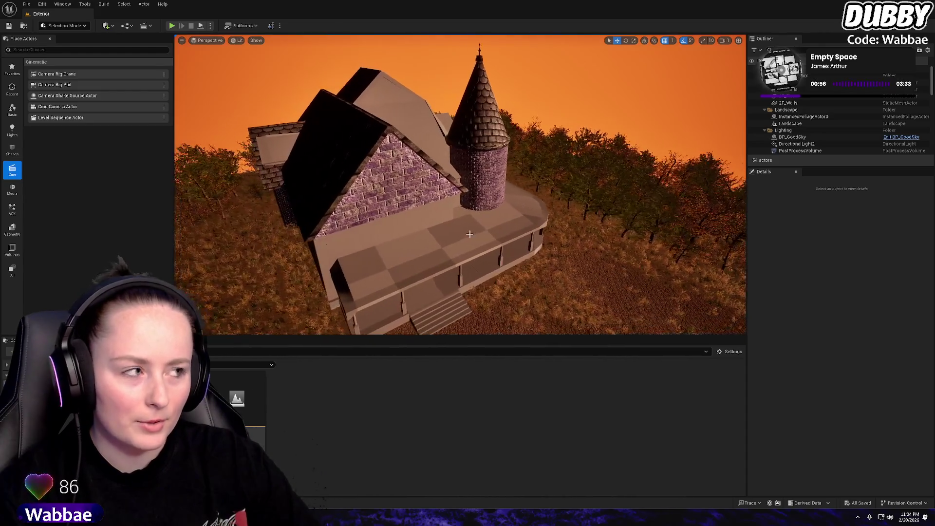
left_click_drag(341, 173, 392, 144)
left_click_drag(509, 158, 475, 164)
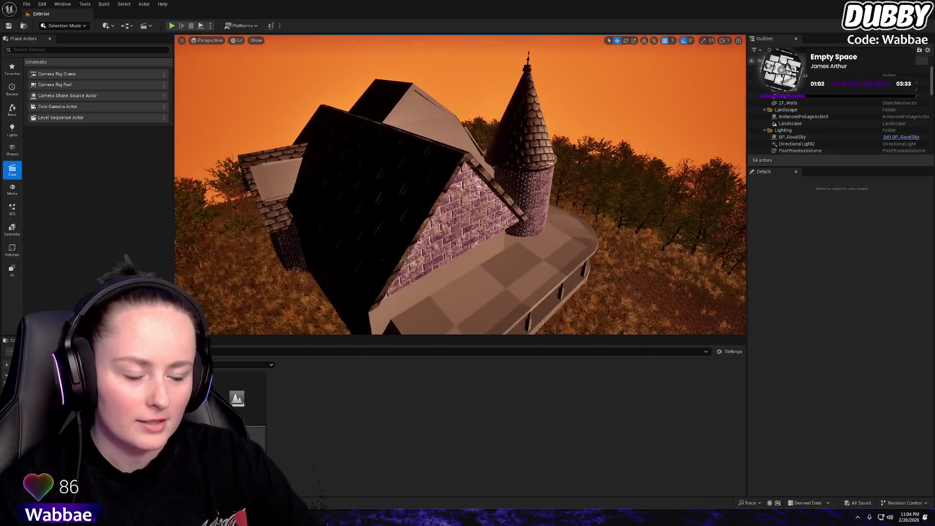
mouse_move(449, 231)
left_mouse_down()
mouse_move(444, 202)
mouse_move(263, 78)
left_mouse_up()
left_click(224, 47)
left_click(239, 40)
left_click(263, 91)
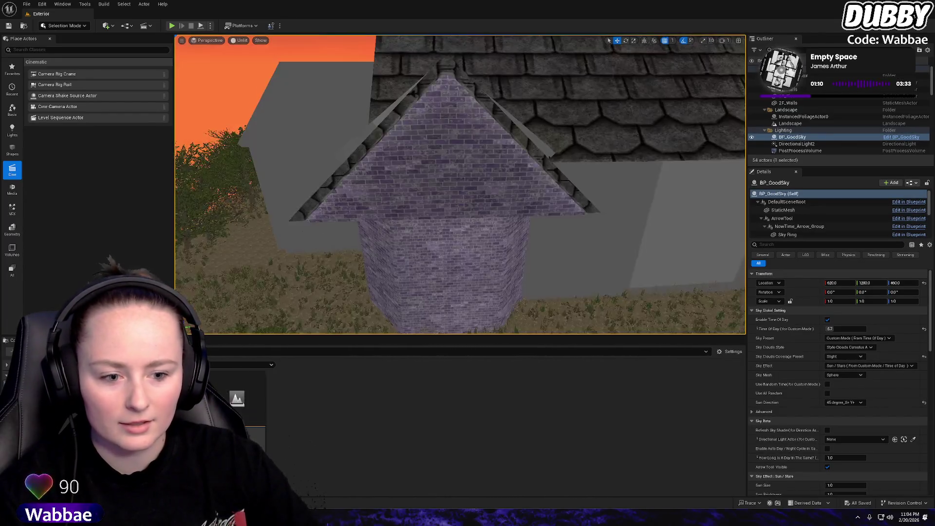
left_click_drag(370, 229, 394, 274)
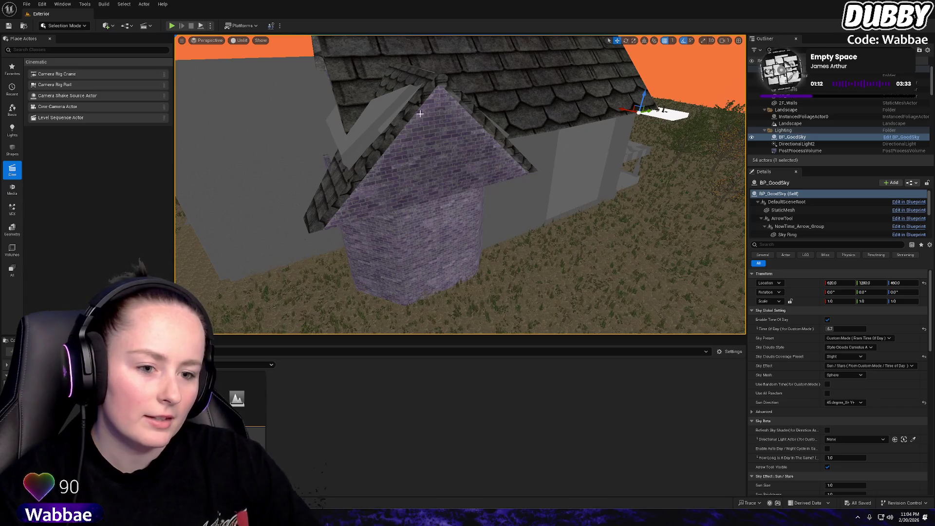
mouse_move(544, 247)
left_mouse_down()
mouse_move(541, 209)
mouse_move(540, 253)
left_mouse_up()
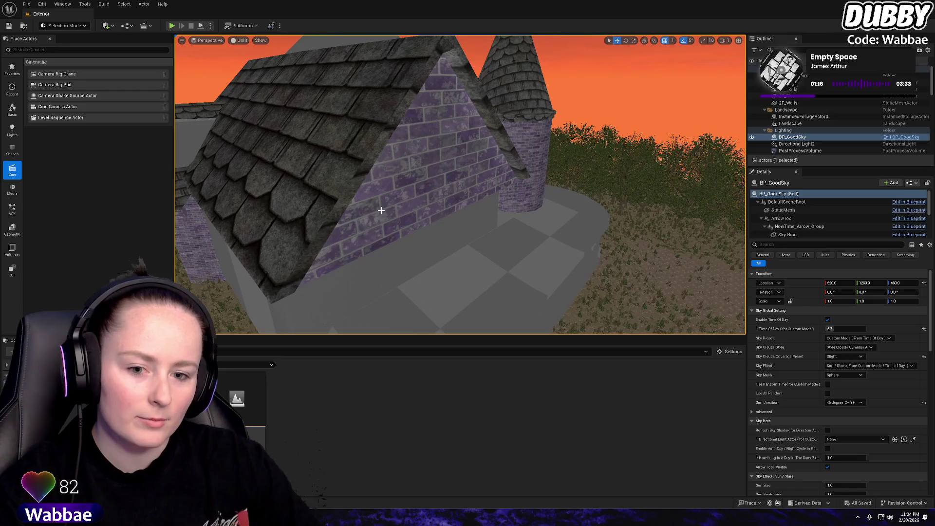
left_click_drag(314, 179, 315, 220)
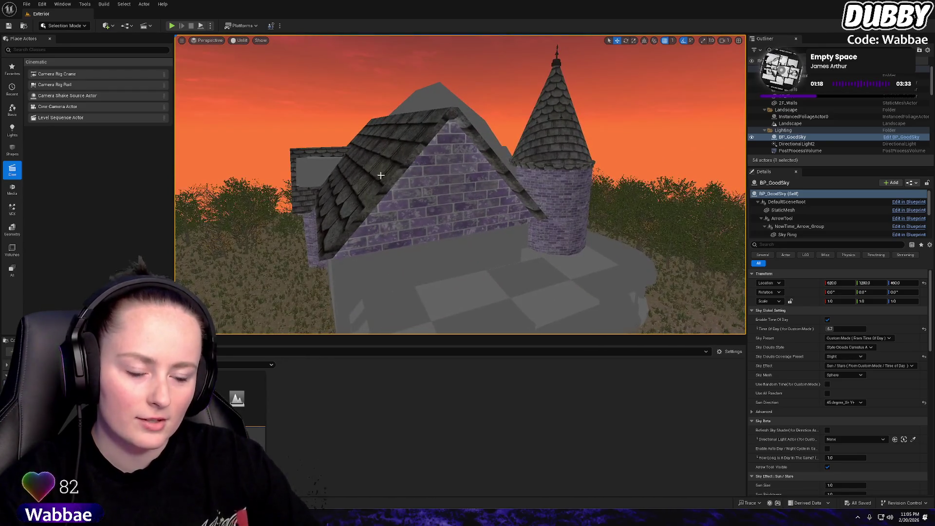
mouse_move(381, 176)
left_mouse_down()
mouse_move(375, 214)
mouse_move(361, 190)
mouse_move(360, 146)
left_mouse_up()
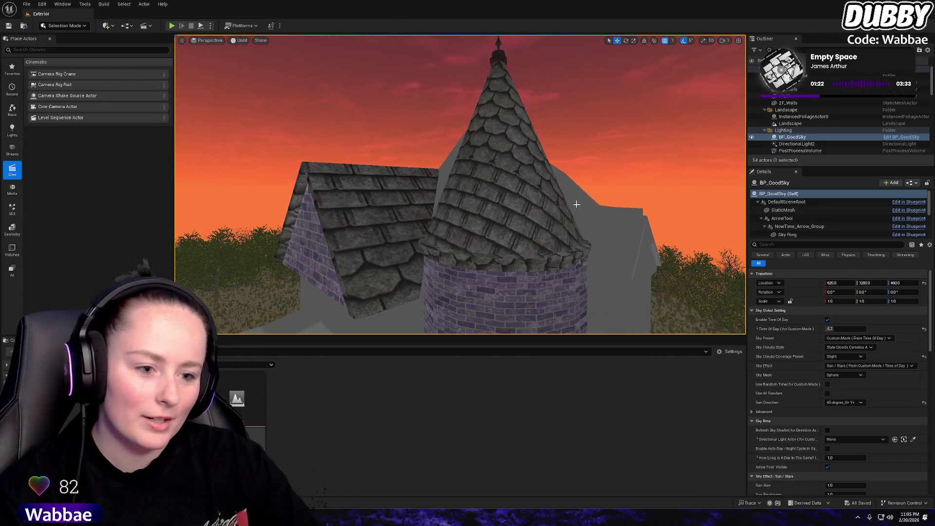
mouse_move(524, 250)
left_mouse_down()
mouse_move(497, 249)
mouse_move(550, 251)
mouse_move(601, 271)
mouse_move(487, 244)
mouse_move(320, 232)
mouse_move(560, 265)
left_mouse_up()
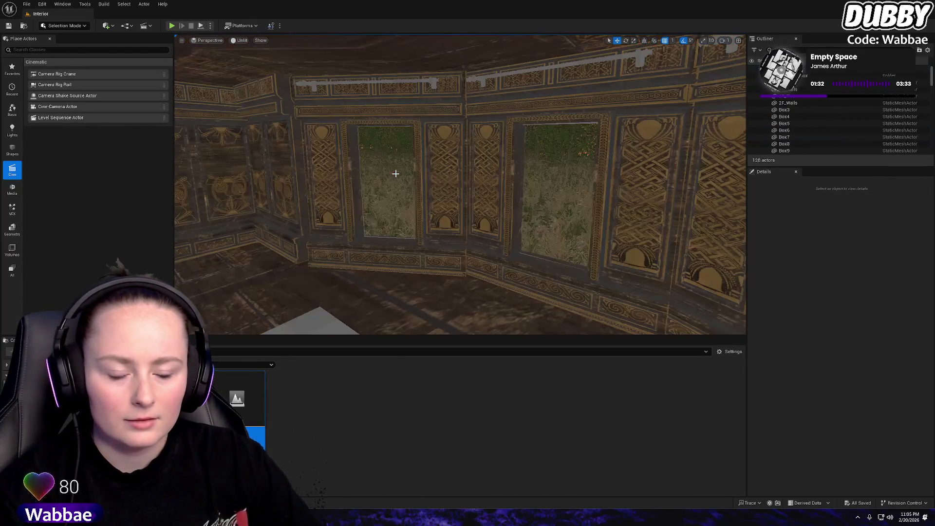
Fly the camera through the paneled rooms toward the white table, then to the chandelier hall with its red stairs
mouse_move(395, 173)
left_mouse_down()
mouse_move(370, 175)
mouse_move(390, 185)
mouse_move(405, 229)
mouse_move(557, 209)
left_mouse_up()
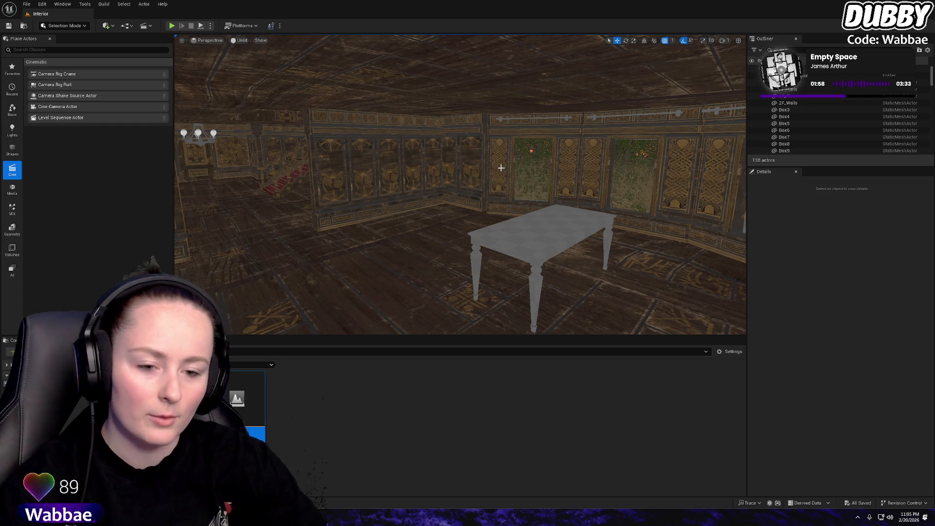
mouse_move(502, 167)
left_mouse_down()
mouse_move(536, 166)
mouse_move(506, 161)
mouse_move(517, 117)
mouse_move(499, 181)
mouse_move(462, 180)
mouse_move(487, 178)
mouse_move(534, 200)
left_mouse_up()
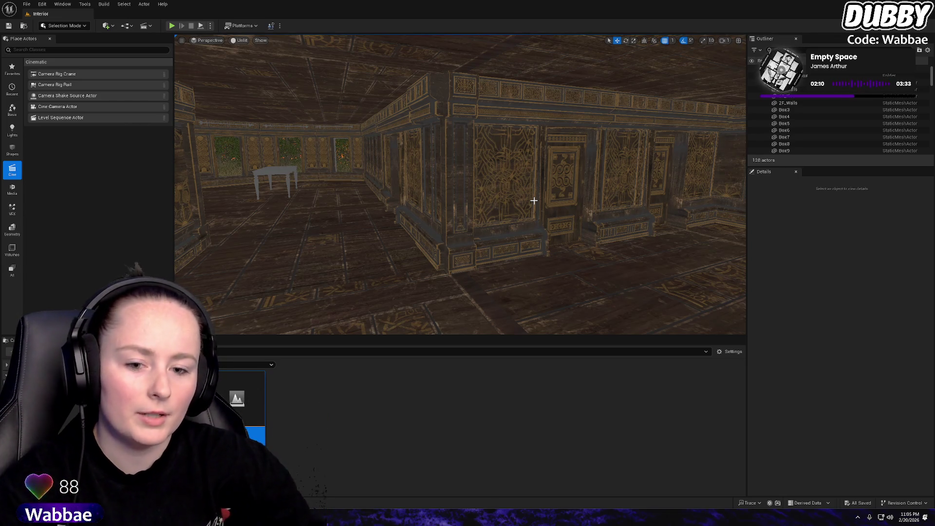
mouse_move(451, 182)
left_mouse_down()
mouse_move(480, 192)
mouse_move(462, 169)
left_mouse_up()
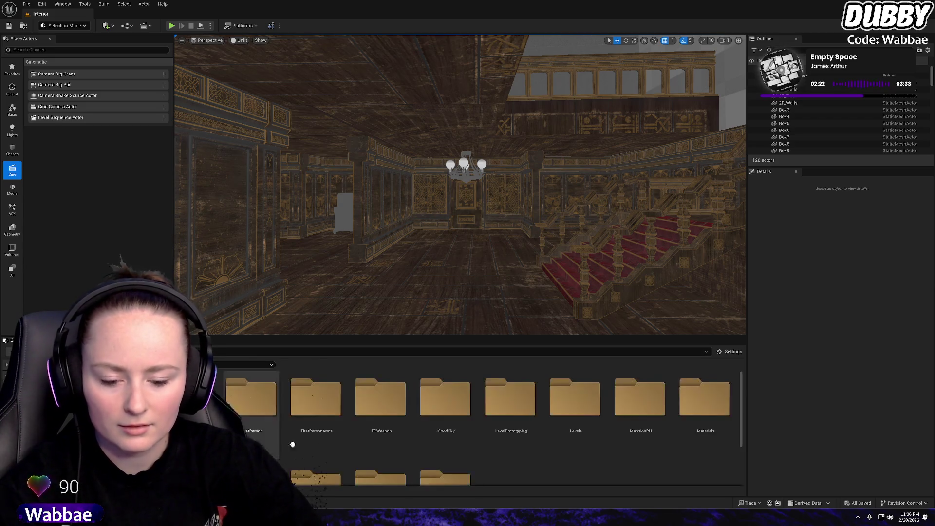
Browse into MansionPH > StaticMeshes in the Content Browser
left_click(659, 405)
double_click(659, 405)
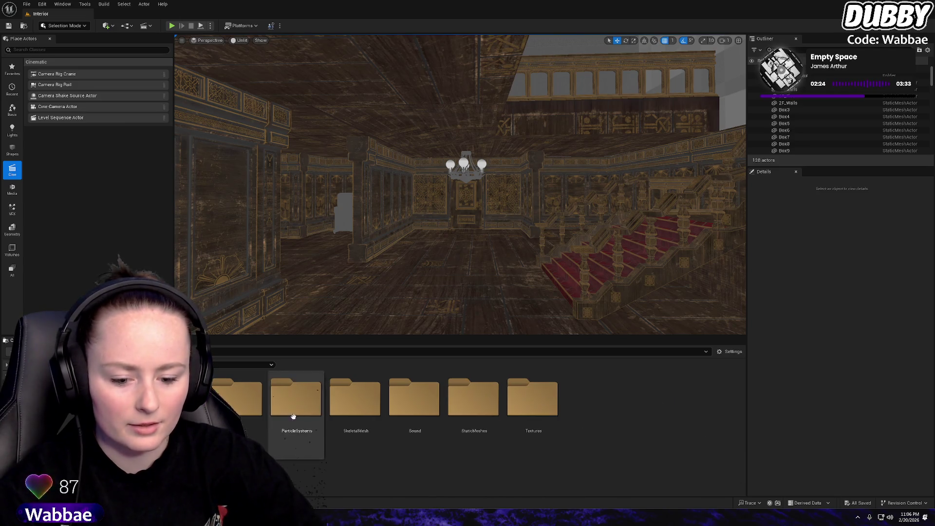
double_click(484, 403)
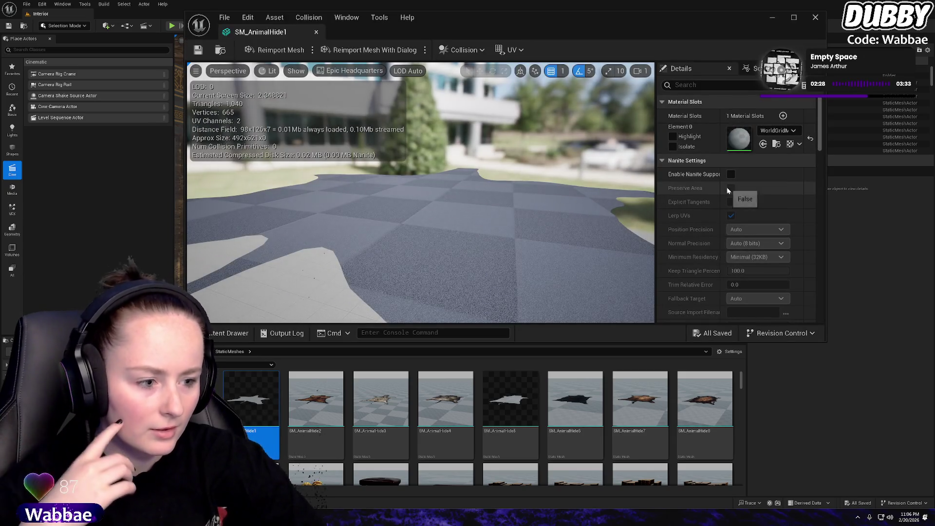
Enable Nanite Support on SM_AnimalHide1, then close its mesh editor
left_click(732, 175)
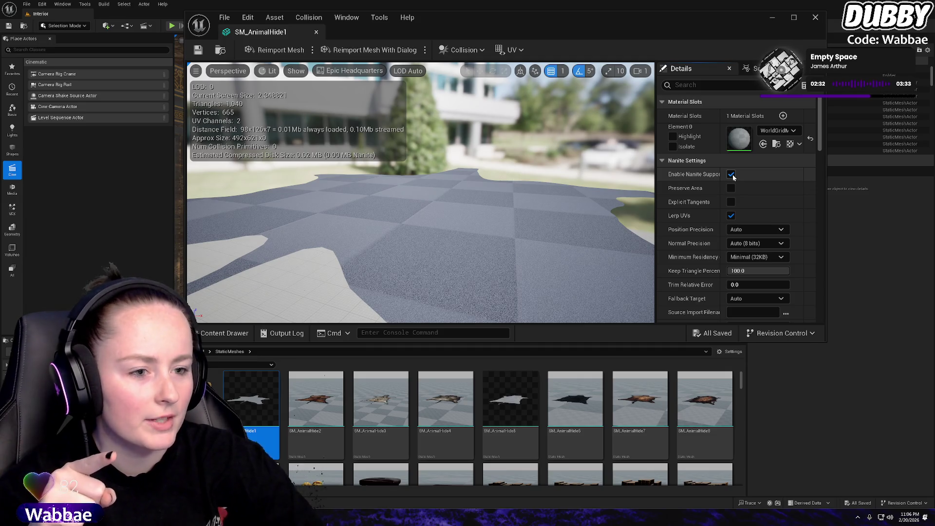
left_click(779, 131)
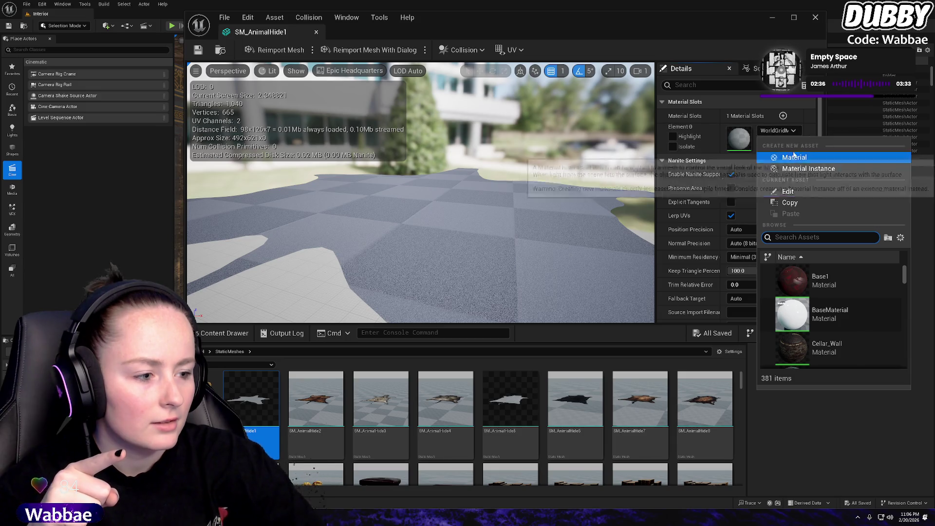
left_click(739, 129)
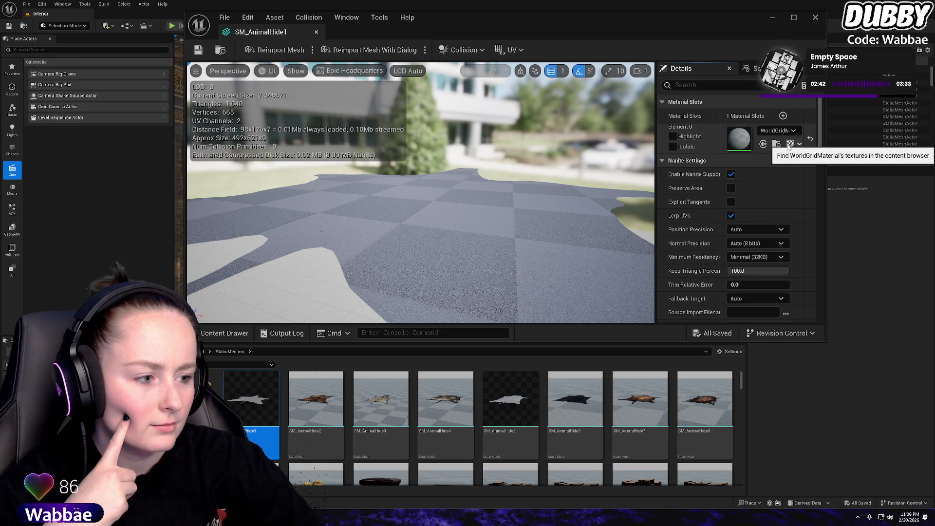
left_click(790, 144)
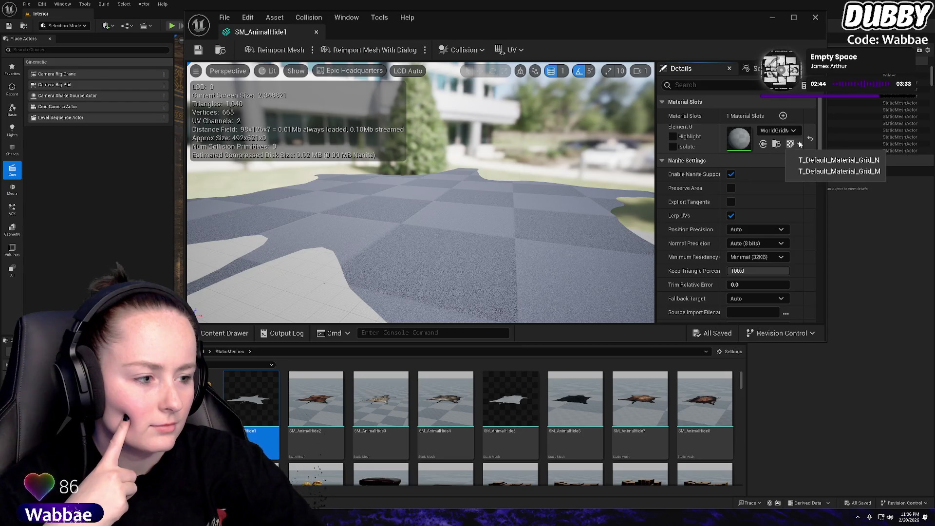
left_click(809, 159)
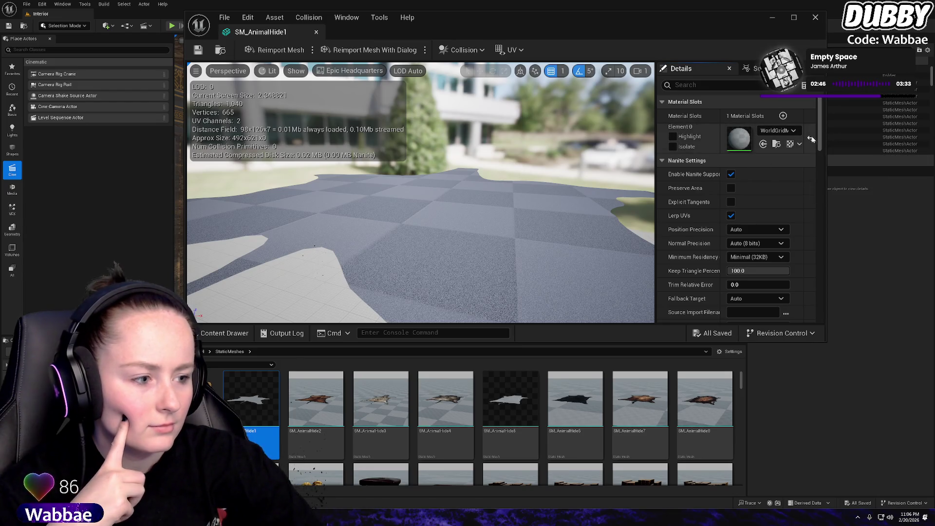
left_click(810, 139)
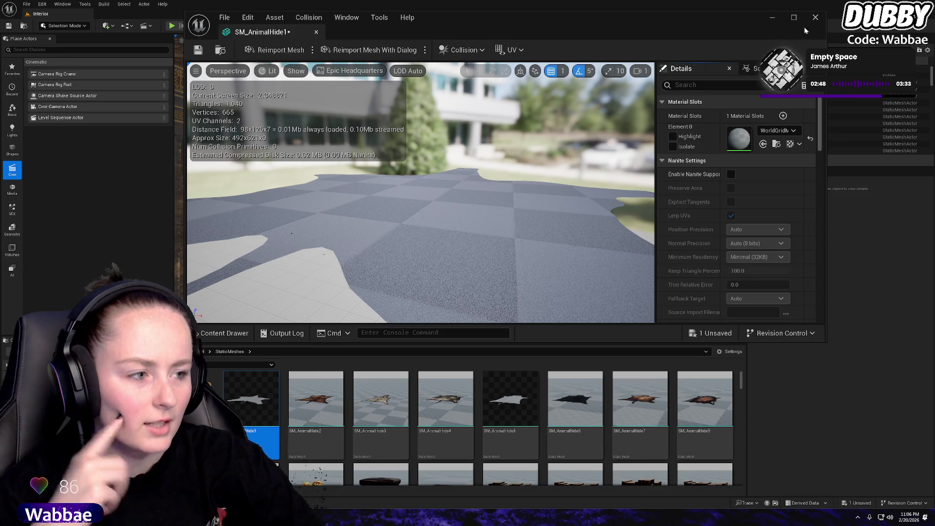
left_click(732, 174)
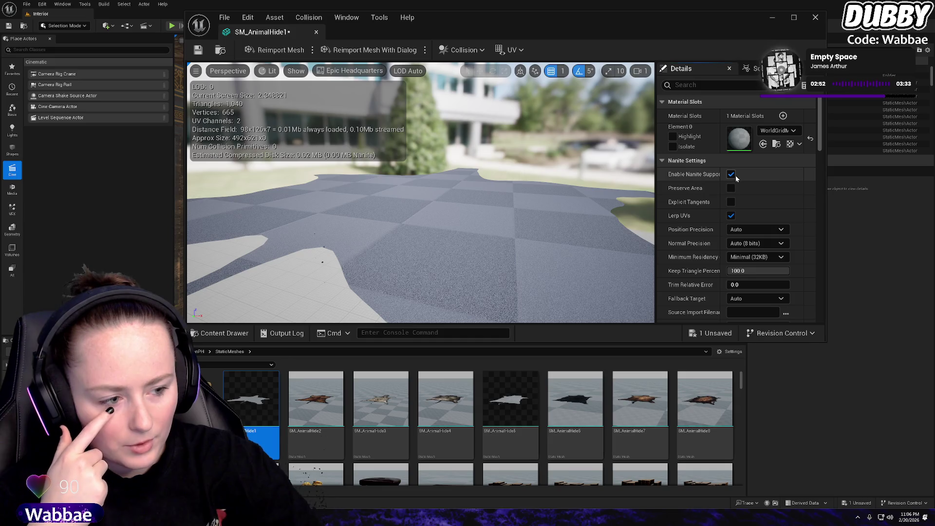
left_click(815, 16)
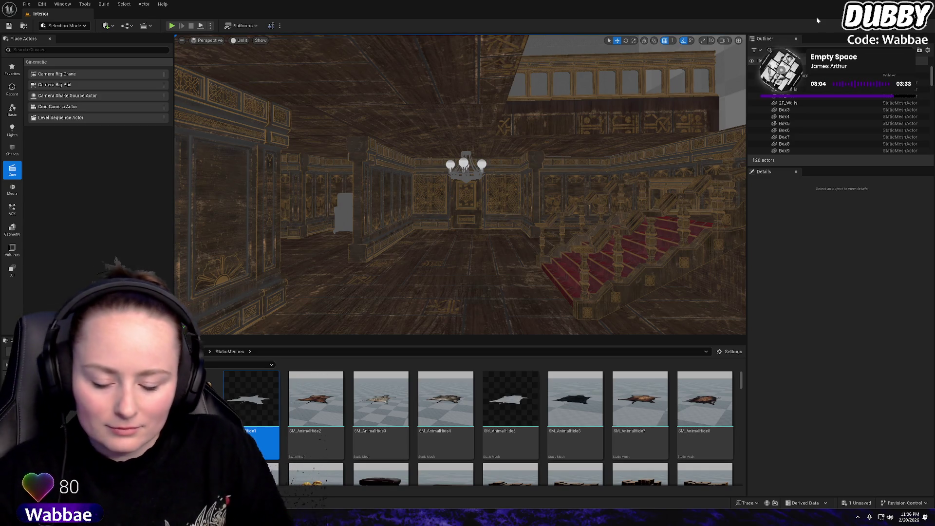
left_click_drag(709, 113, 789, 116)
mouse_move(460, 185)
left_mouse_down()
mouse_move(475, 147)
mouse_move(472, 204)
mouse_move(458, 229)
mouse_move(448, 205)
mouse_move(460, 185)
mouse_move(446, 187)
mouse_move(556, 163)
left_mouse_up()
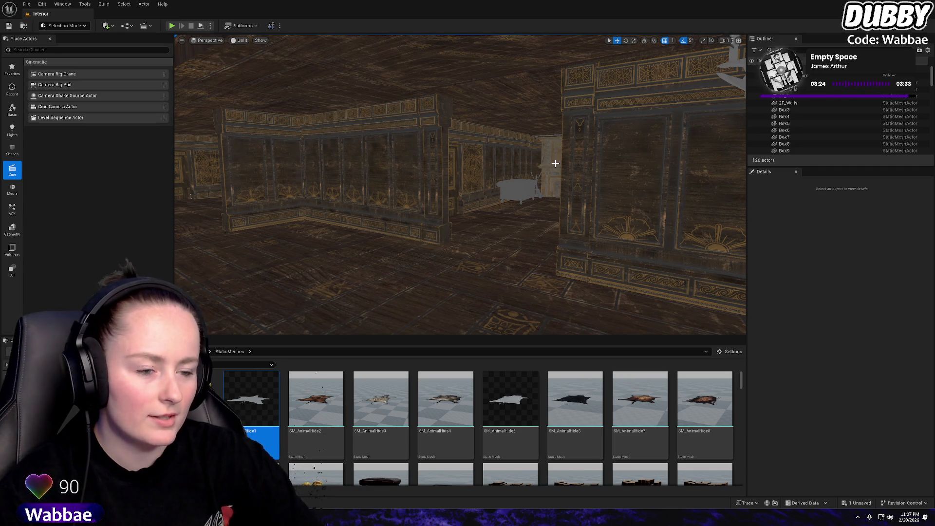
mouse_move(556, 161)
left_mouse_down()
mouse_move(575, 100)
mouse_move(575, 117)
left_mouse_up()
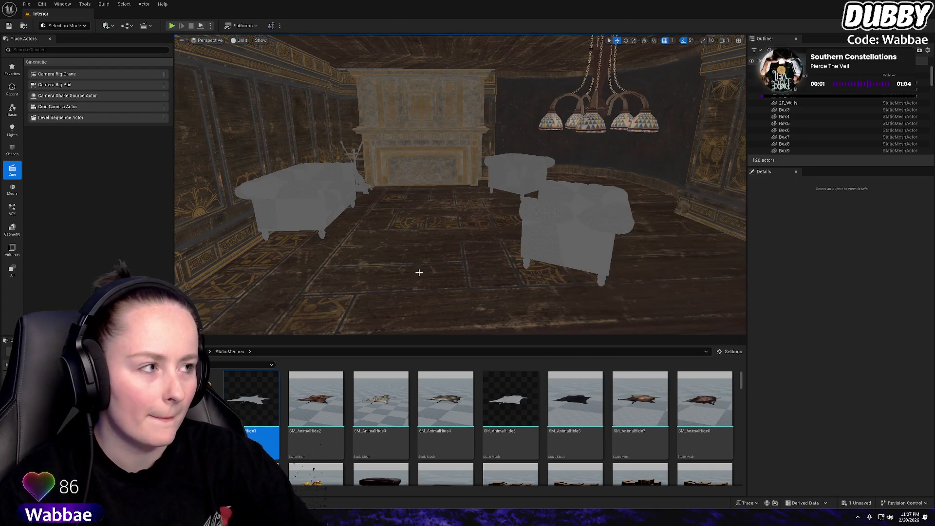
left_click(730, 351)
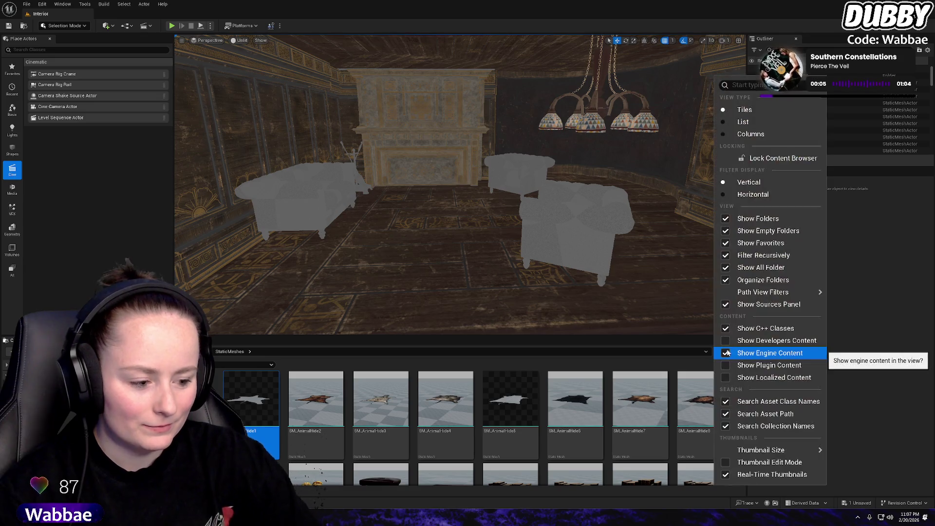
left_click(886, 291)
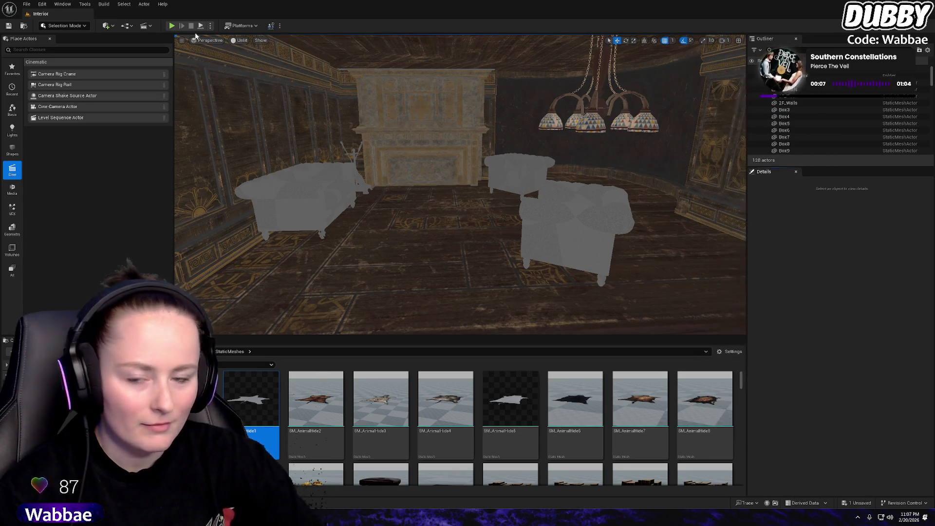
left_click(26, 5)
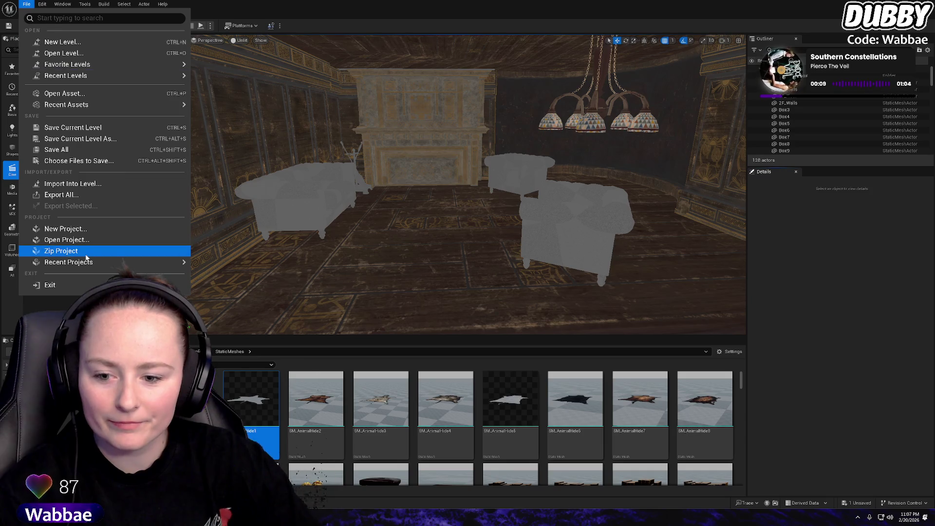
left_click(44, 4)
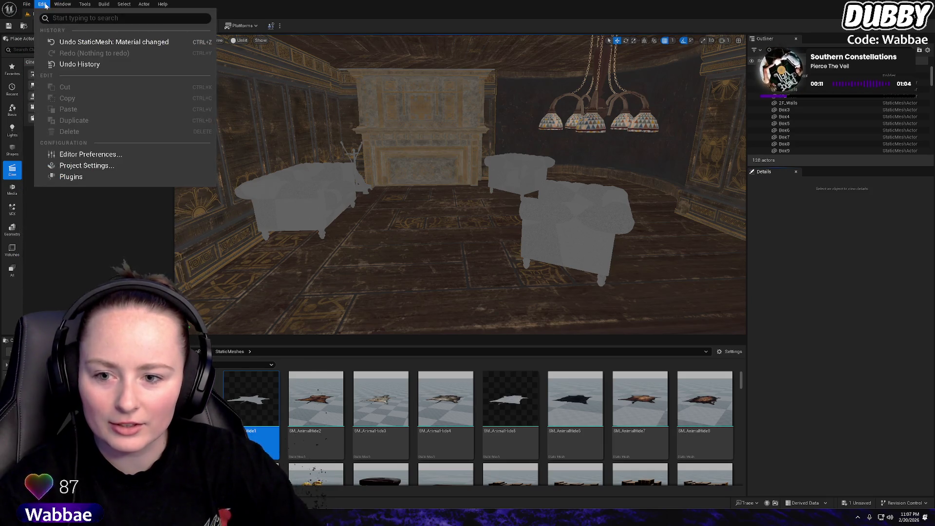
left_click(82, 161)
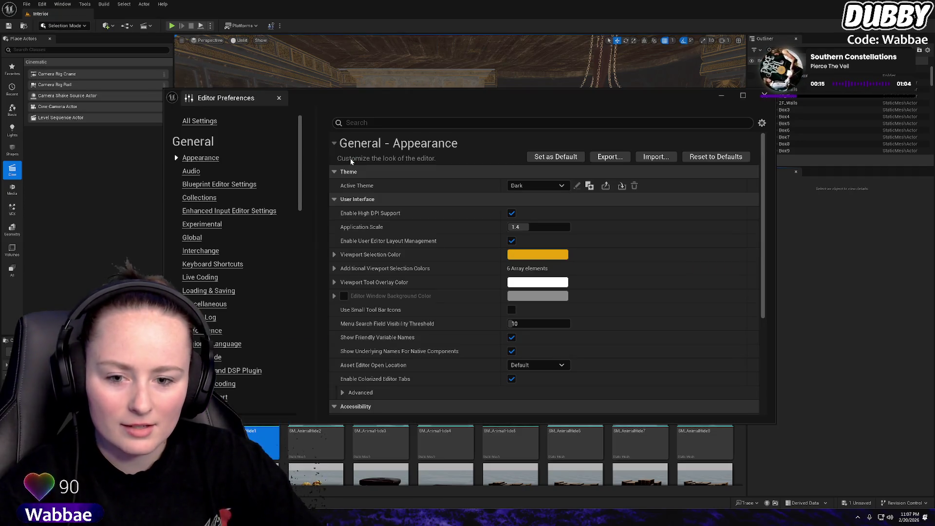
type("materia")
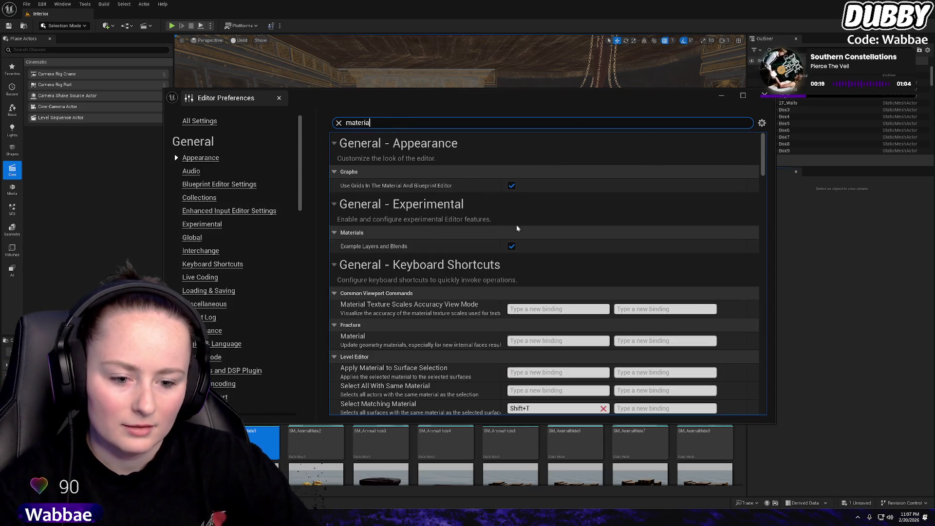
scroll(540, 259, "down", 3)
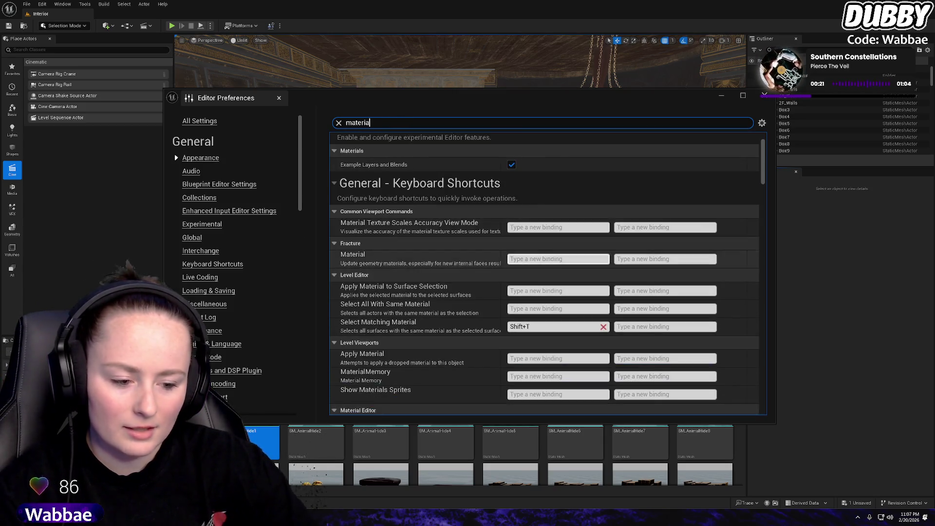
scroll(483, 250, "down", 2)
scroll(480, 244, "down", 4)
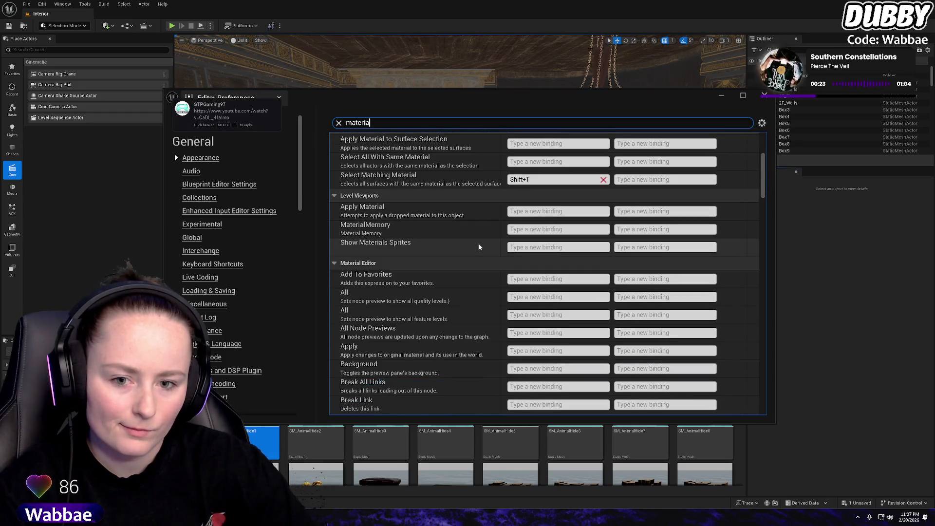
left_click(765, 95)
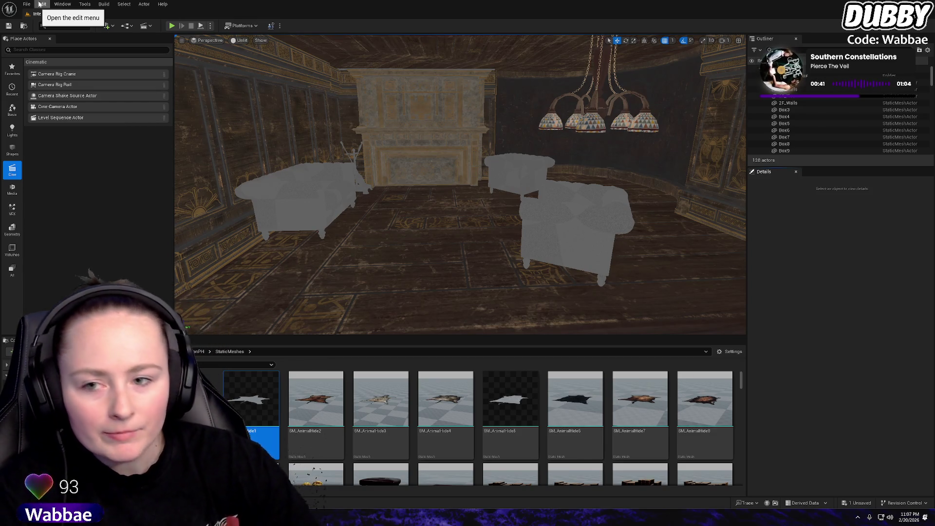
left_click(44, 5)
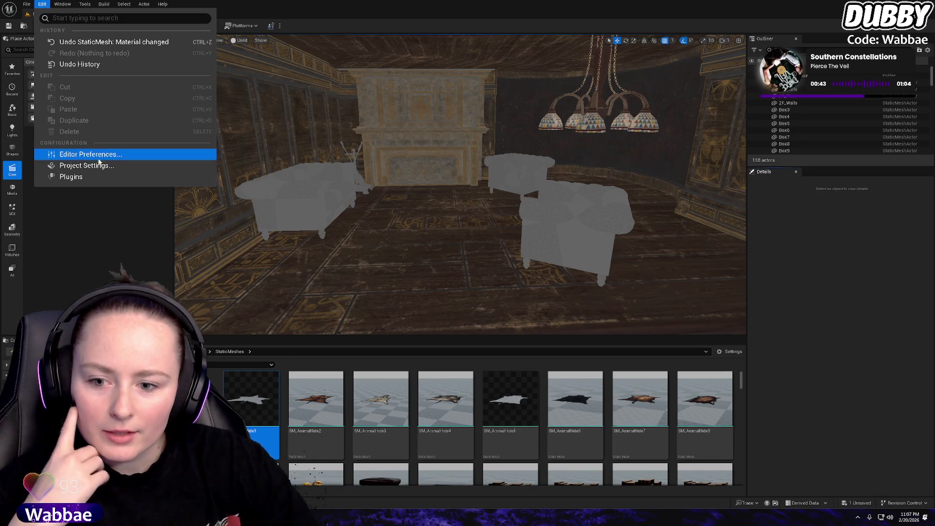
left_click(241, 119)
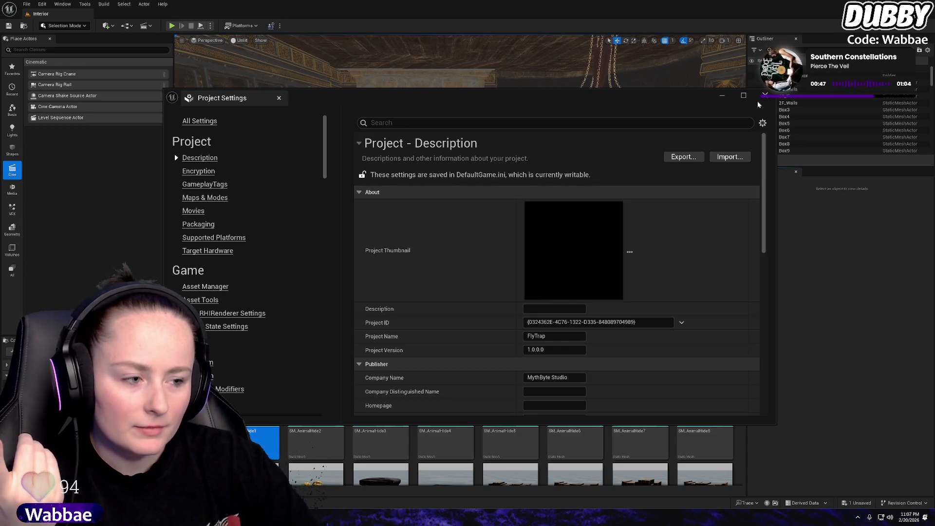
scroll(500, 215, "down", 2)
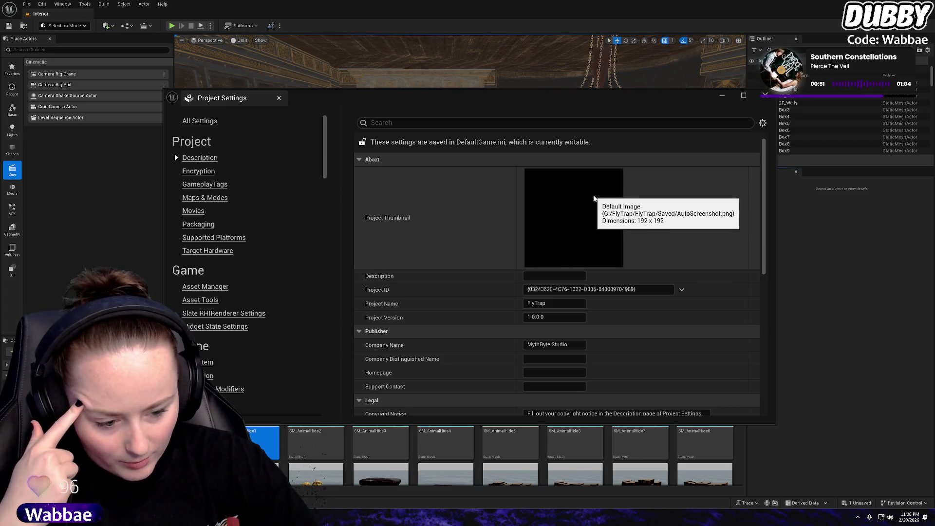
left_click(766, 94)
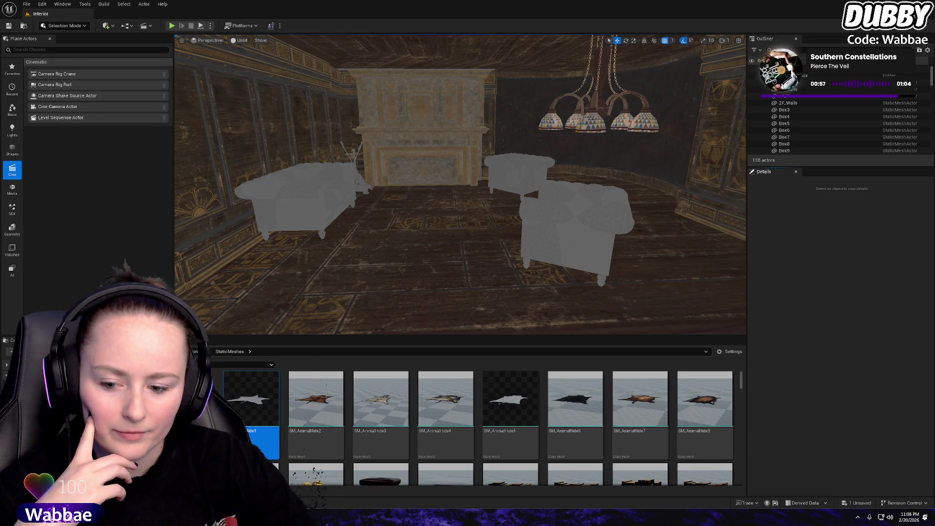
Return to the top-level Content folder and dismiss the Fab error window
left_click(195, 351)
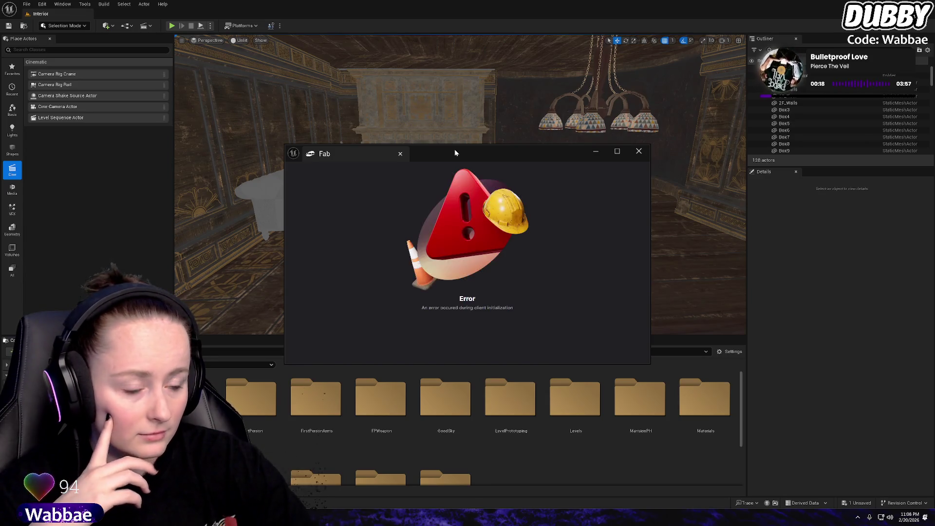
left_click(640, 151)
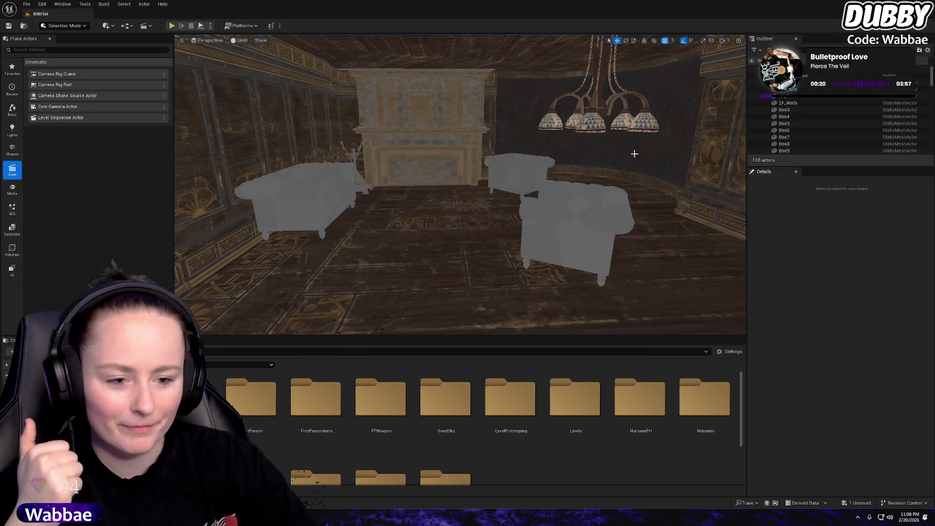
mouse_move(451, 224)
left_mouse_down()
mouse_move(482, 219)
mouse_move(429, 222)
mouse_move(444, 217)
left_mouse_up()
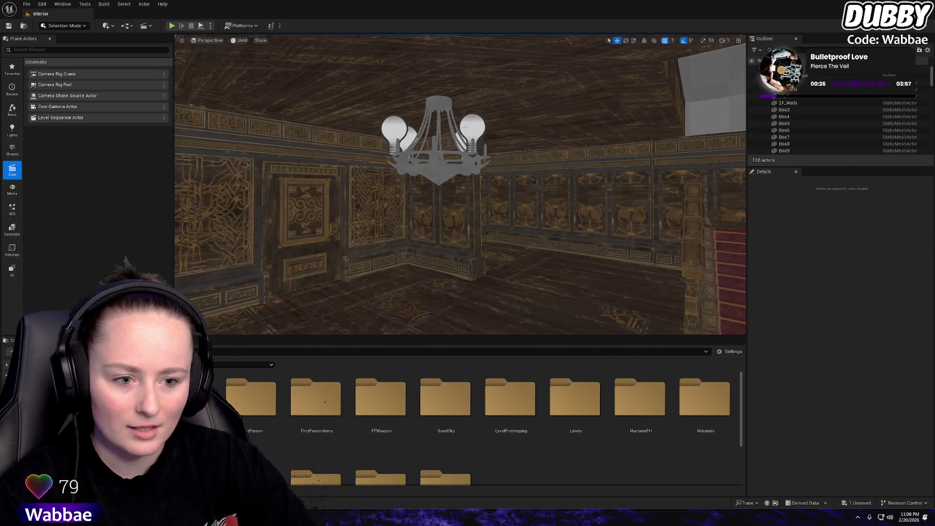
Select PointLight through PointLight4 and the SM_MiniRoofLight chandelier mesh
left_click(483, 159)
key("f")
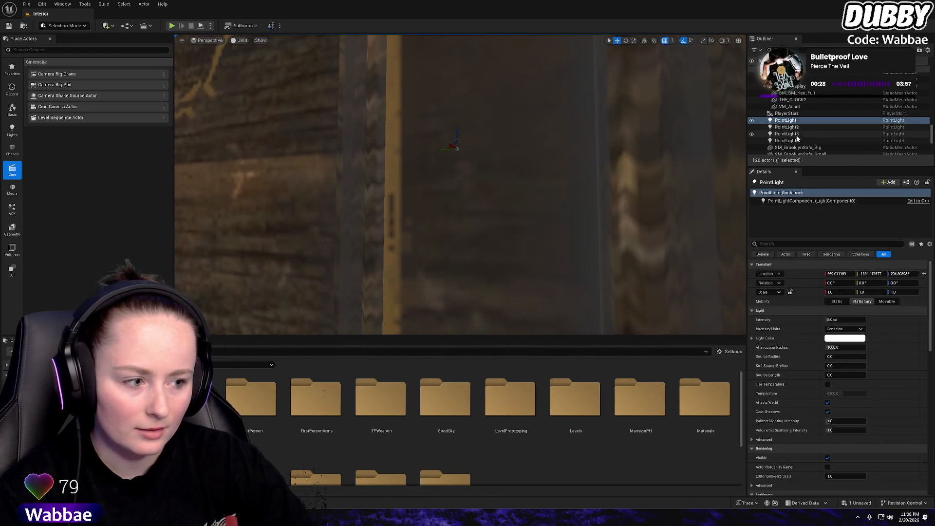
left_click(787, 140, "shift")
key("f")
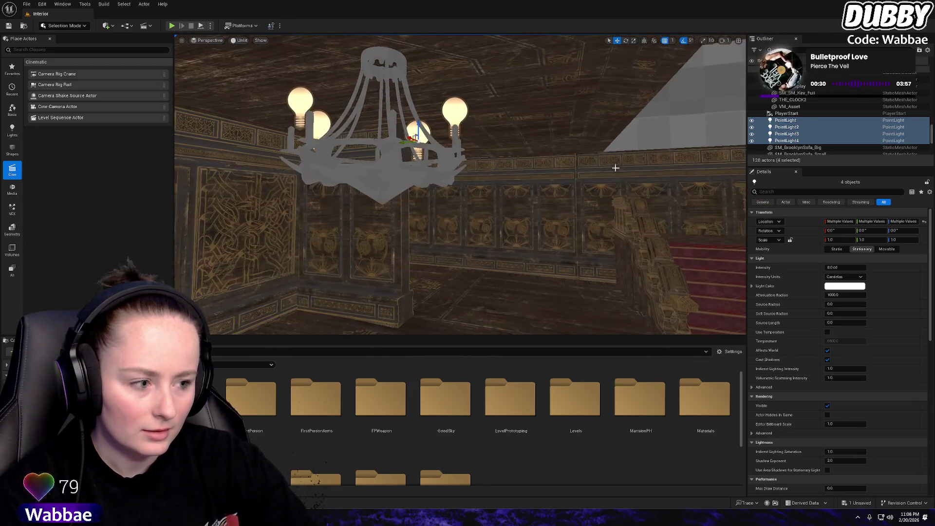
scroll(837, 135, "down", 3)
left_click(382, 178, "ctrl")
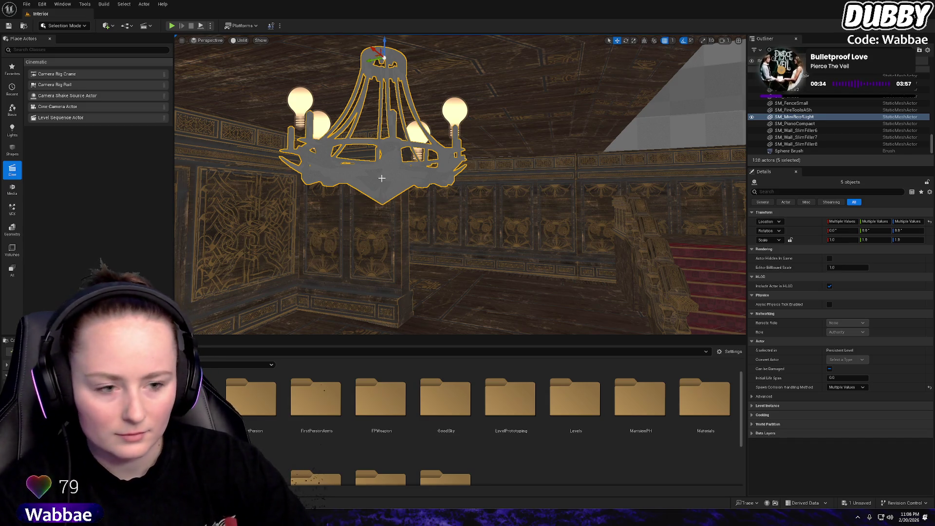
Group the chandelier mesh with its four point lights into one group actor
key("ctrl+g")
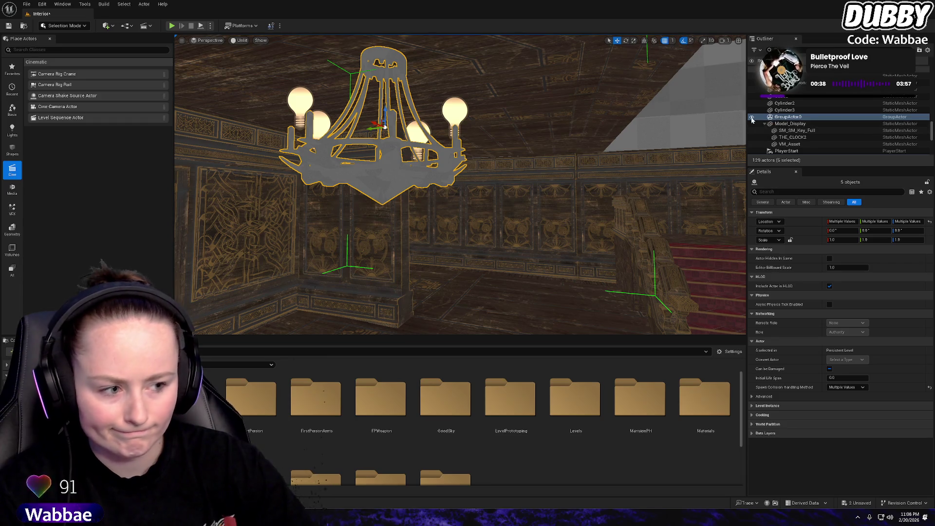
key("ctrl+z")
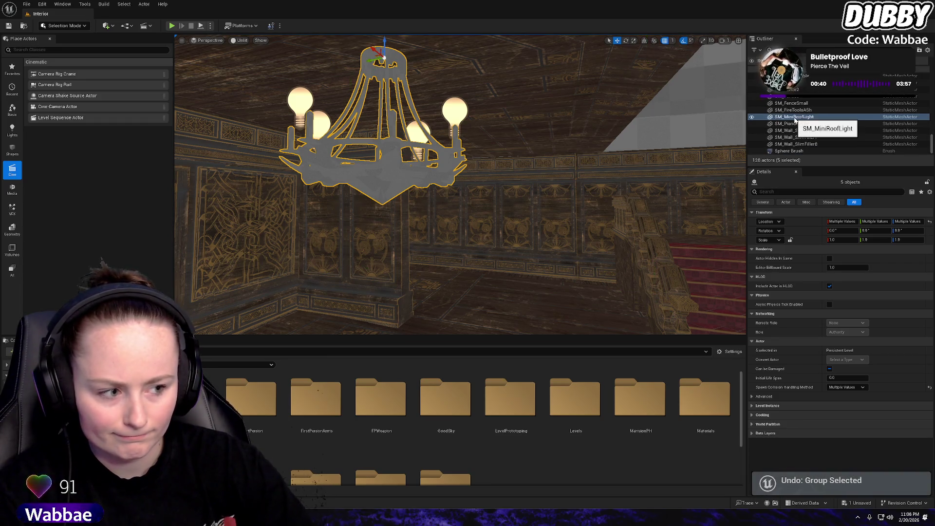
scroll(813, 106, "up", 5)
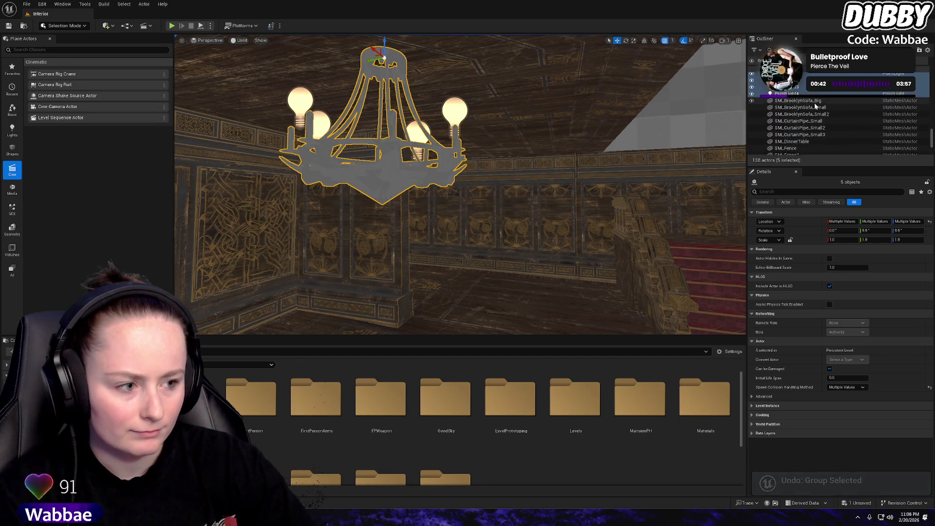
key("ctrl+g")
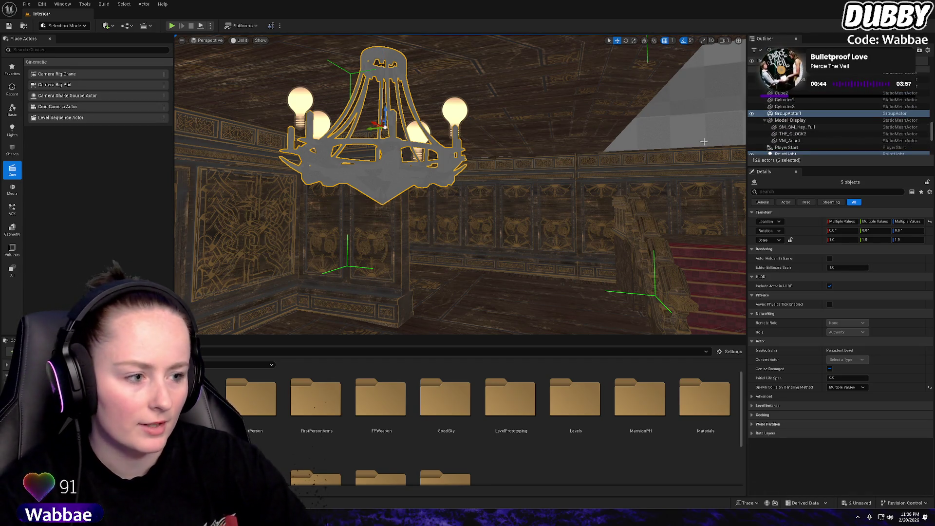
right_click(786, 114)
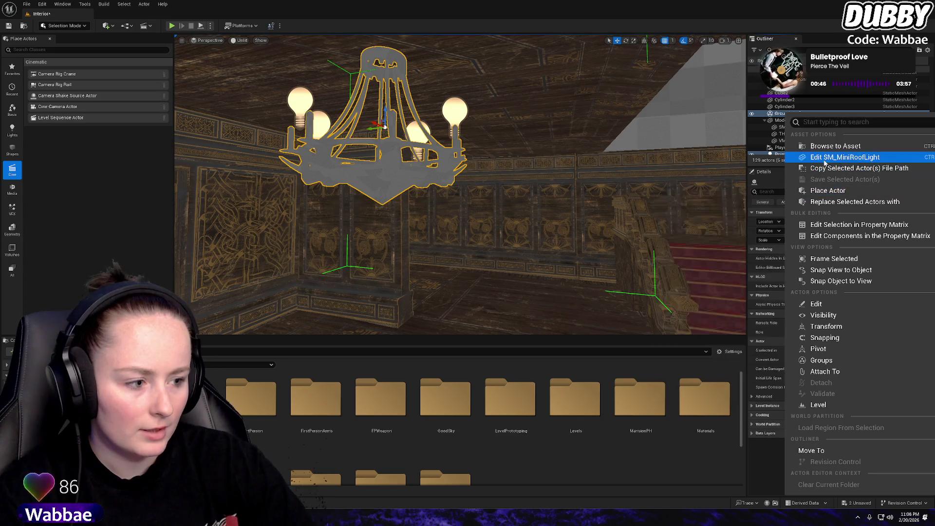
mouse_move(822, 304)
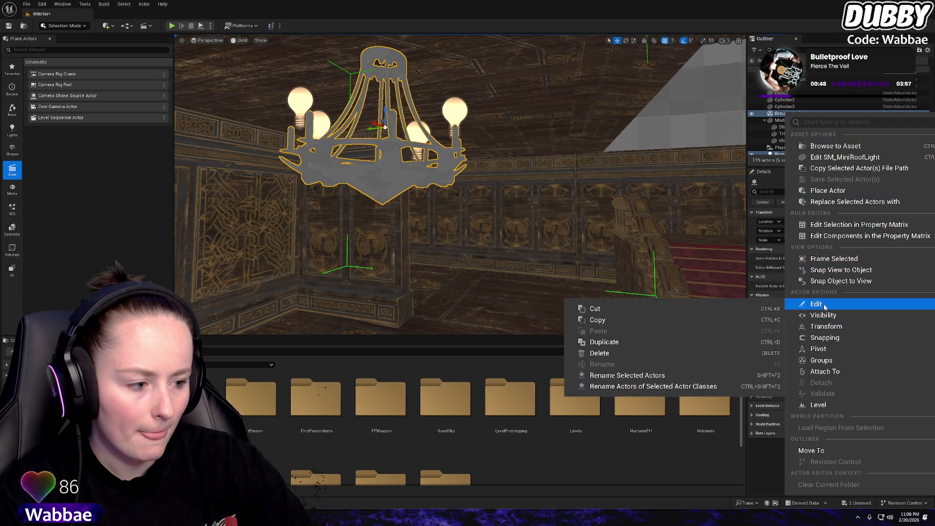
left_click(777, 116)
scroll(779, 124, "down", 1)
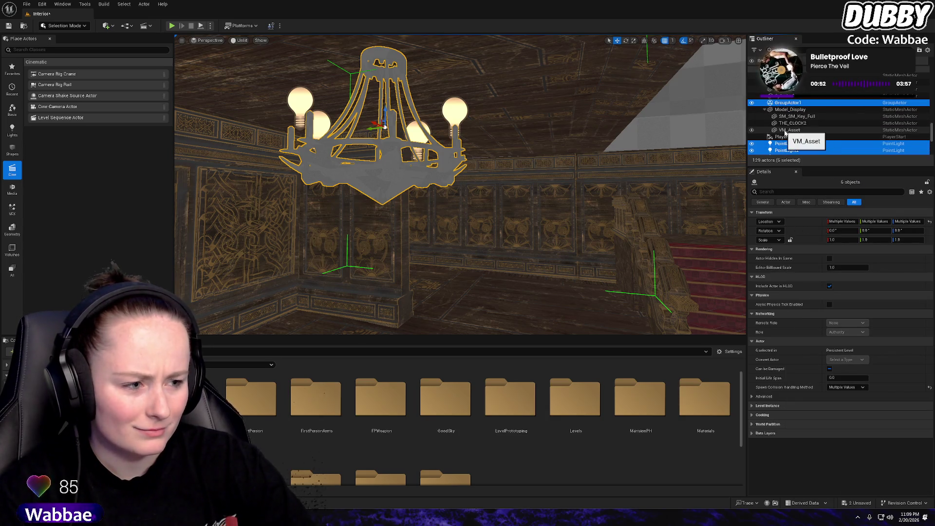
key("ctrl+z")
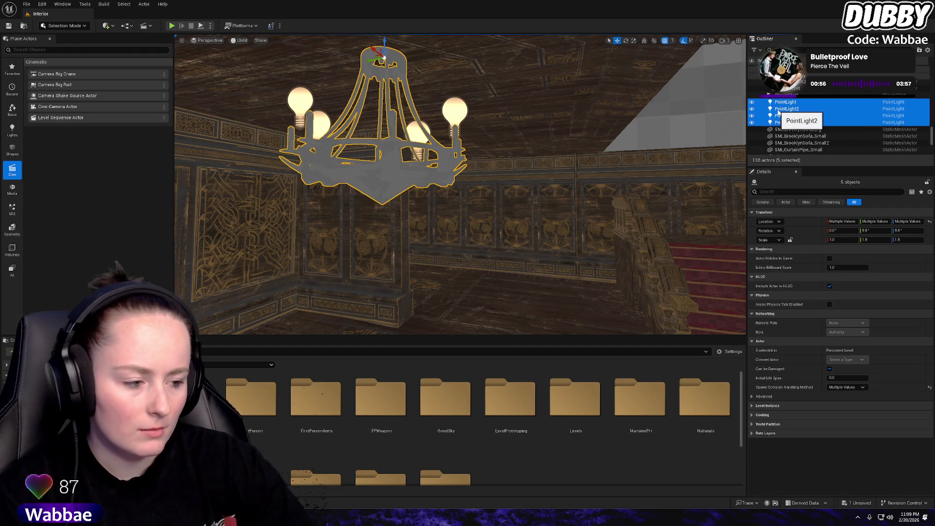
right_click(778, 113)
mouse_move(818, 187)
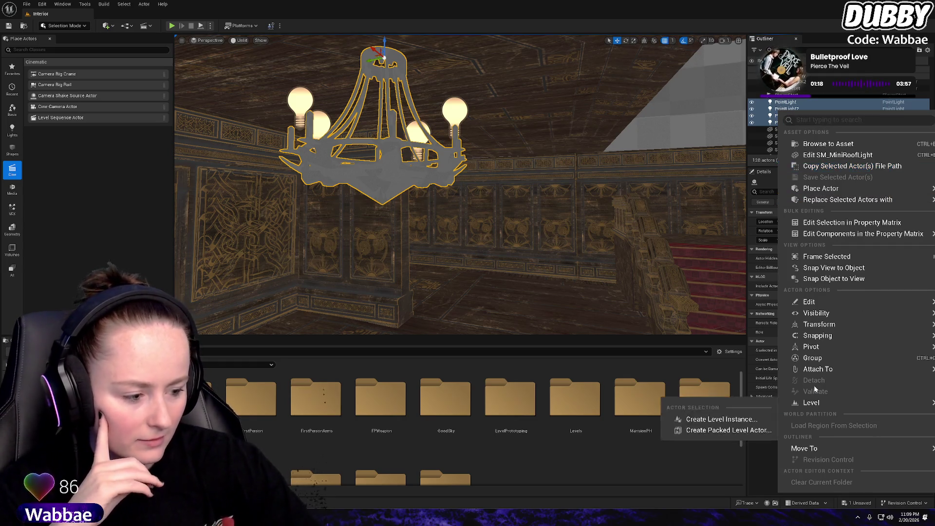
left_click(816, 359)
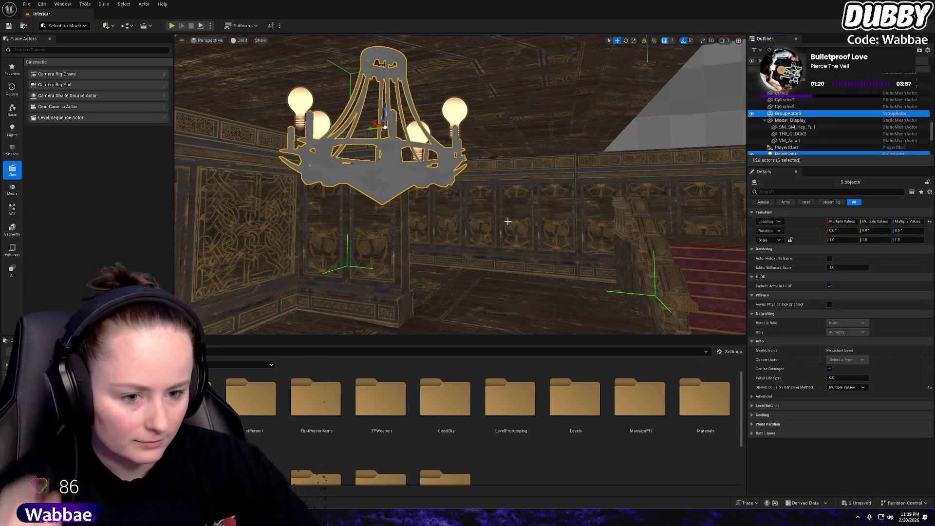
Undo the chandelier grouping so the mesh and lights are separate again
key("f")
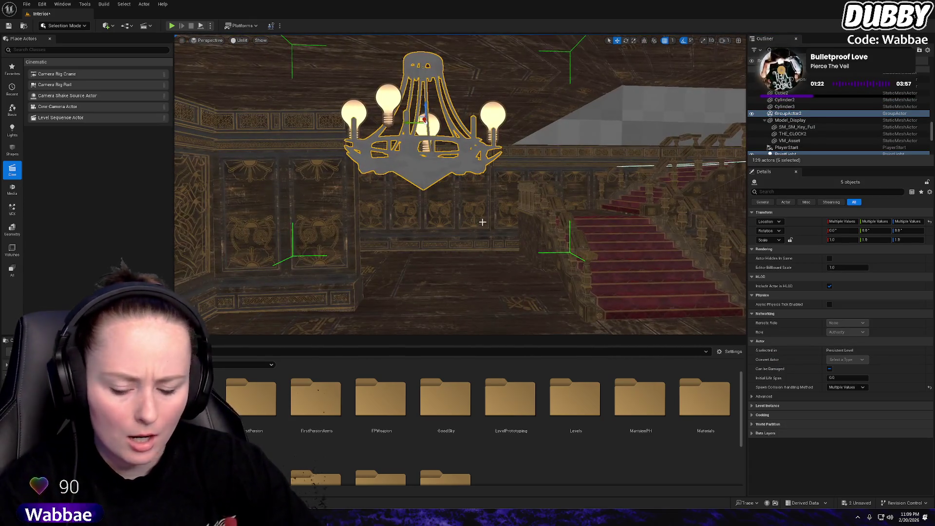
key("ctrl+z")
key("f")
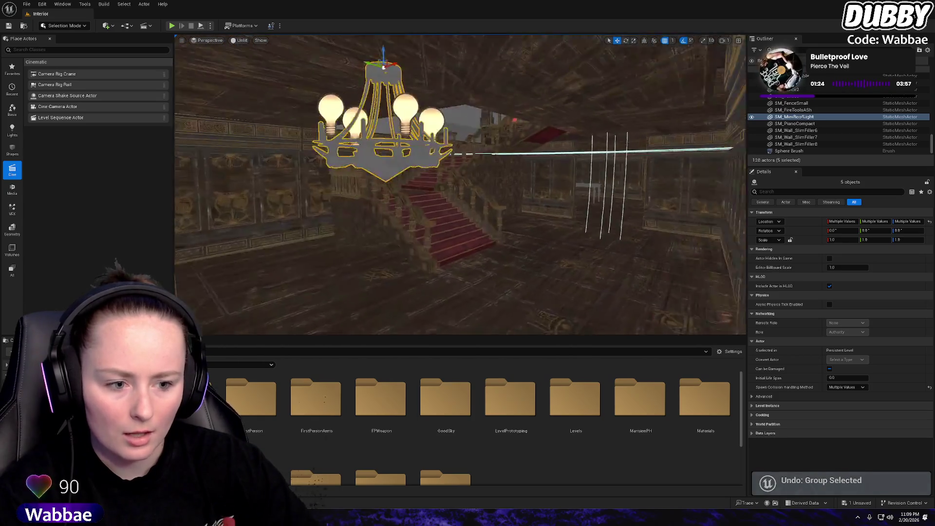
key("f")
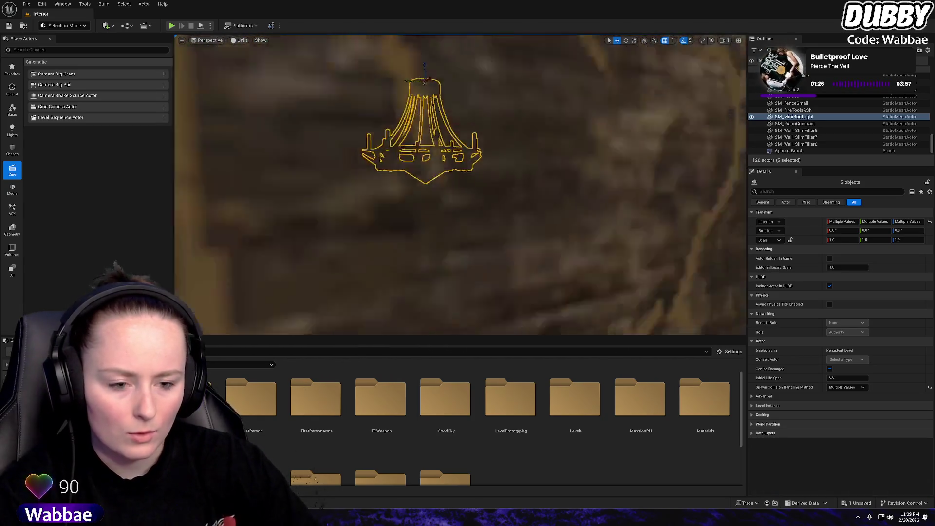
Duplicate the chandelier with its lights, then undo to remove the copy
key("ctrl+d")
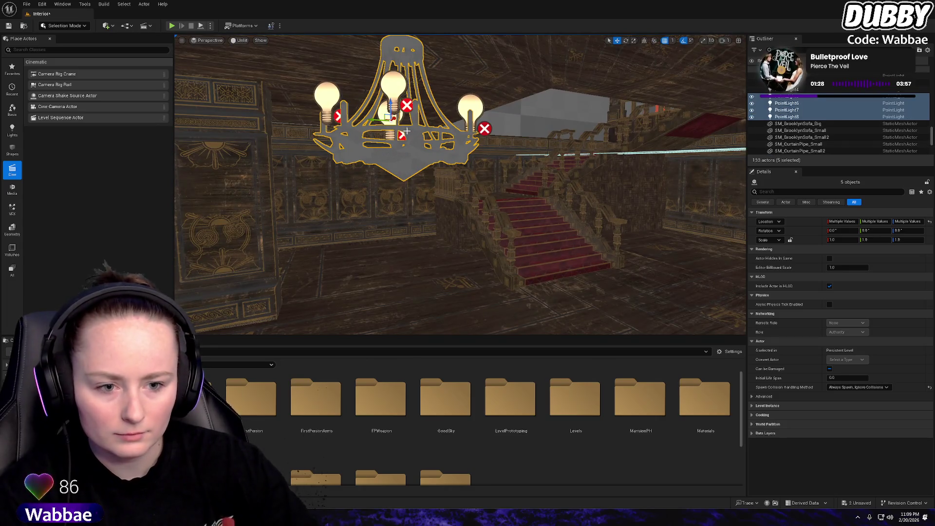
key("f")
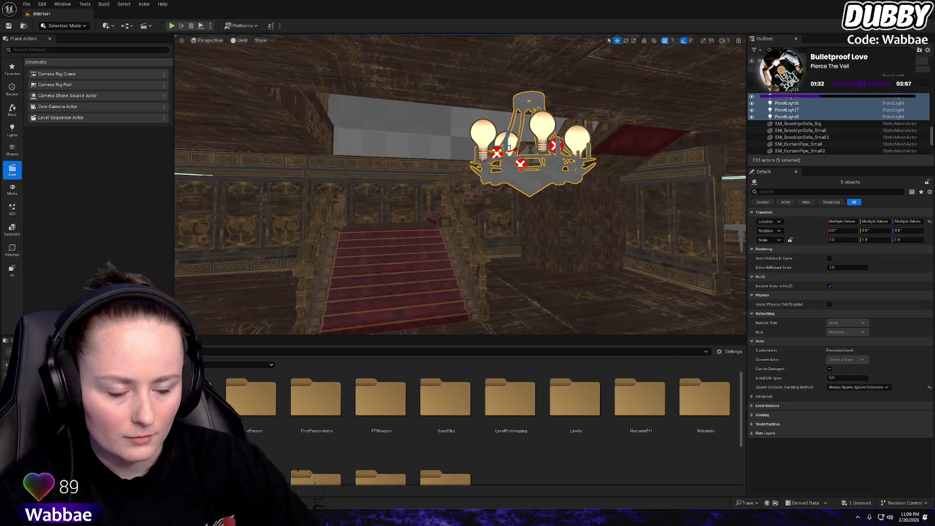
left_click_drag(570, 177, 507, 185)
key("f")
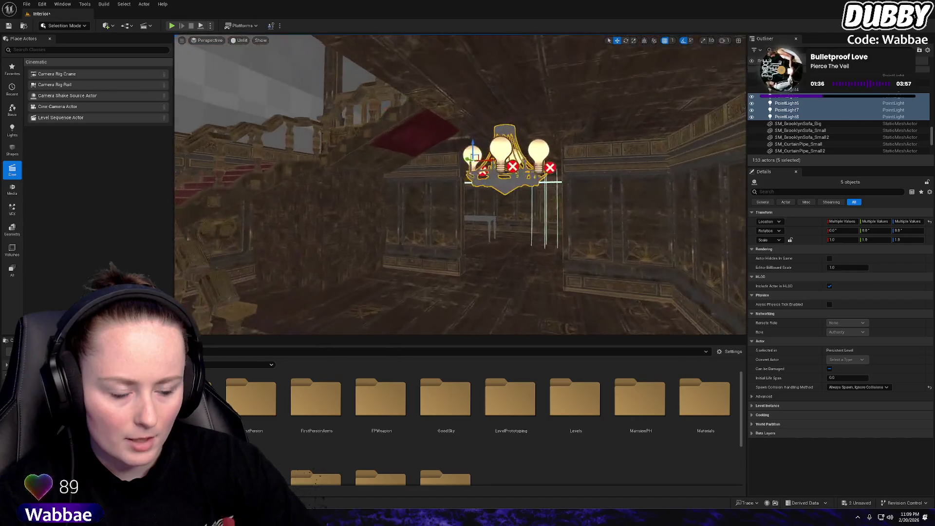
key("ctrl+z")
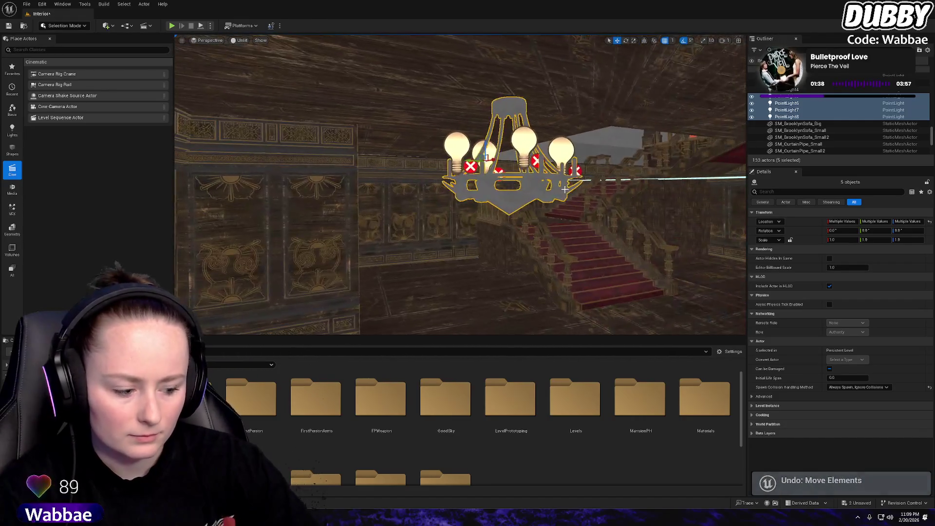
key("ctrl+z")
key("f")
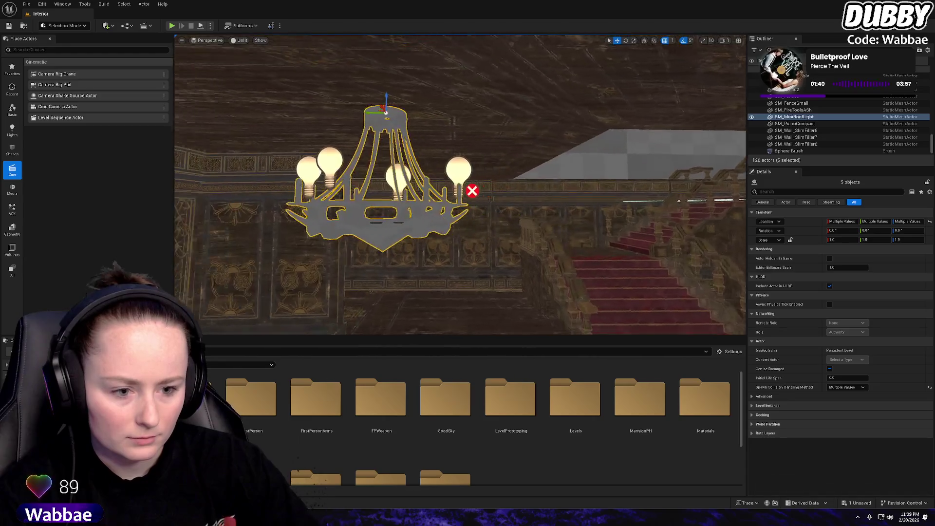
Select a chandelier point light, then play-test the level and stop with Esc
left_click(505, 168)
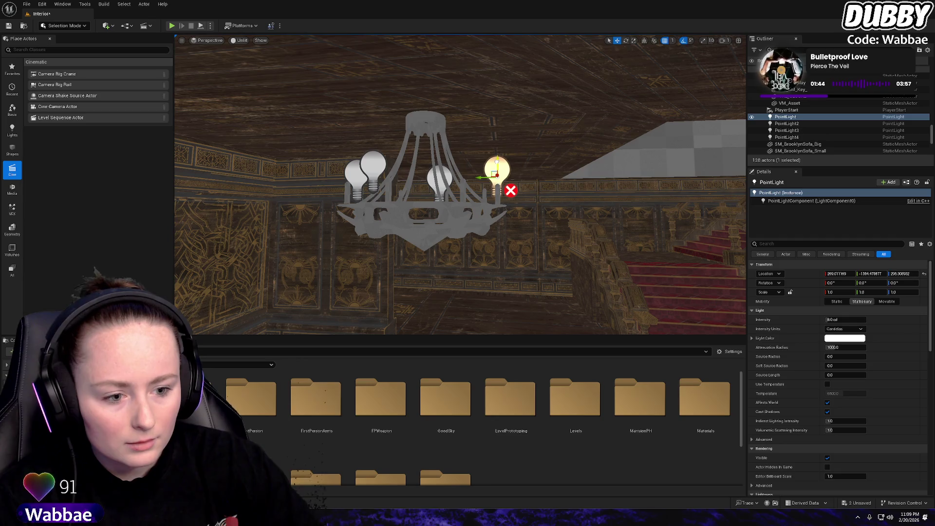
left_click_drag(505, 168, 541, 171)
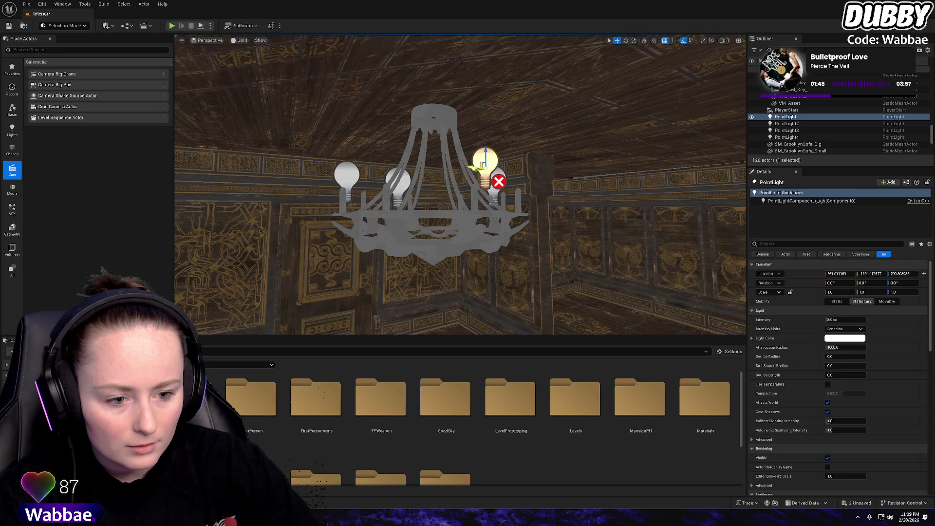
left_click_drag(462, 168, 441, 168)
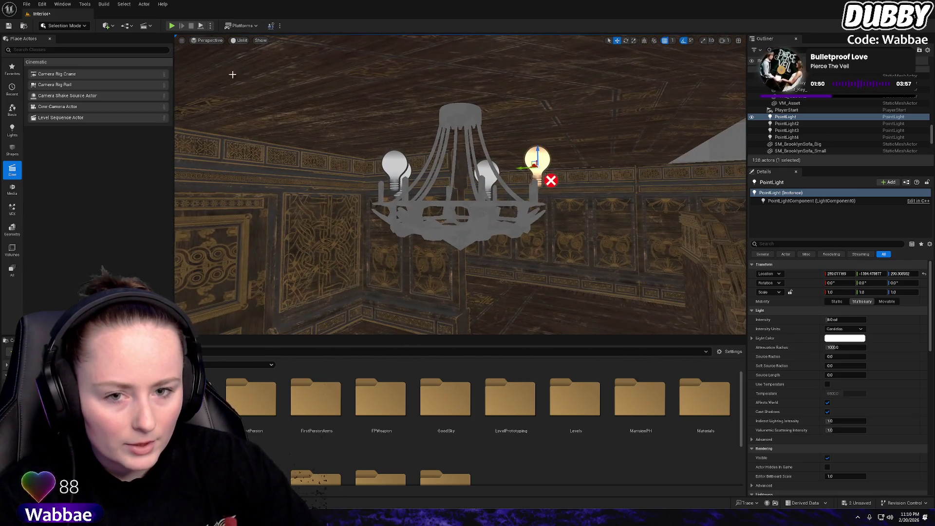
left_click(172, 25)
left_click(462, 176)
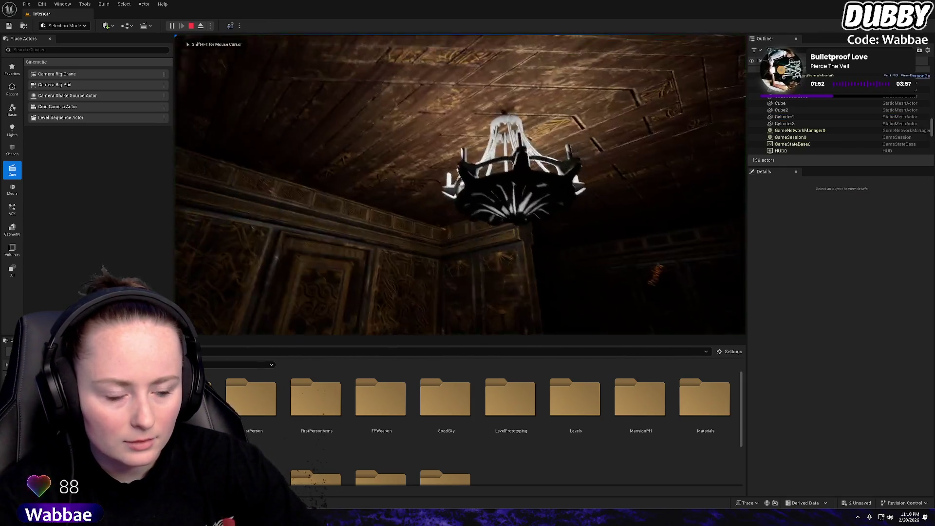
key("Escape")
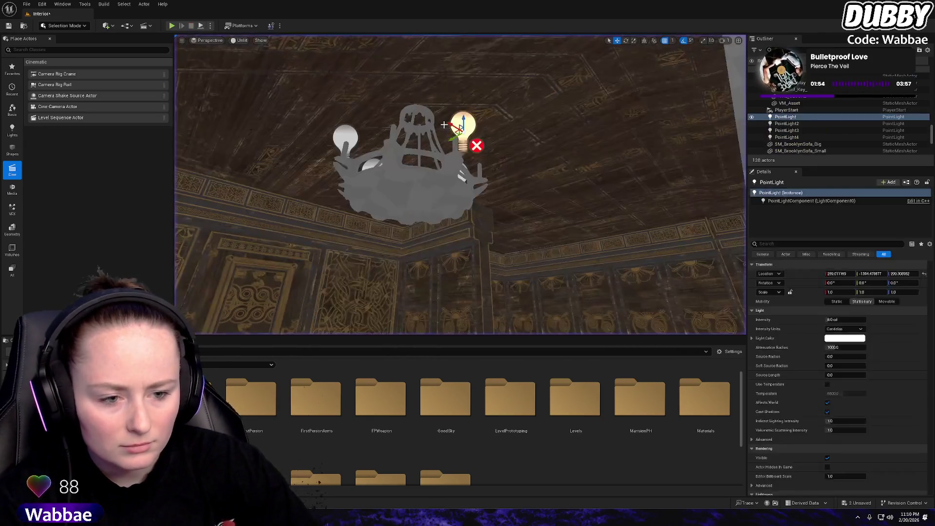
Delete PointLight and select PointLight3 on the chandelier
left_click_drag(489, 183, 489, 183)
key("Delete")
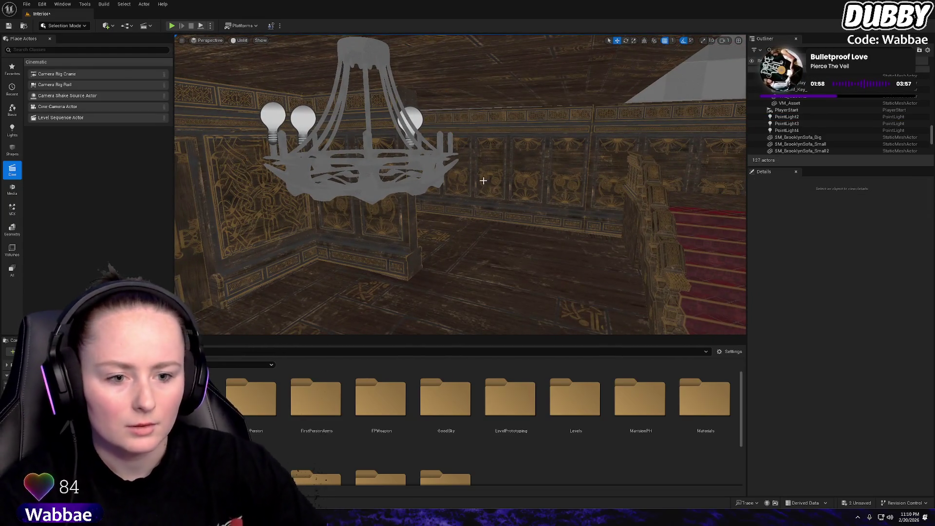
left_click(267, 131)
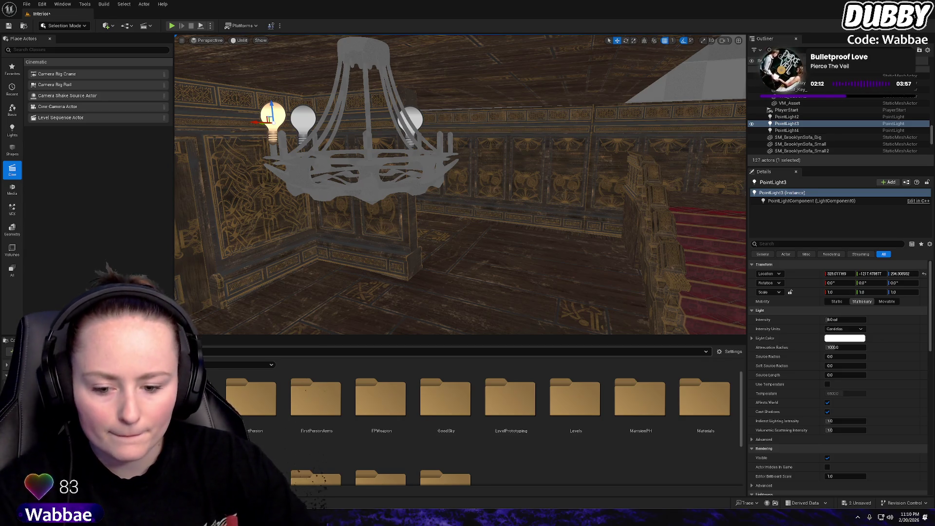
Open the Textures folder, select all its textures, and bring up the Fab My Library window
scroll(653, 410, "down", 2)
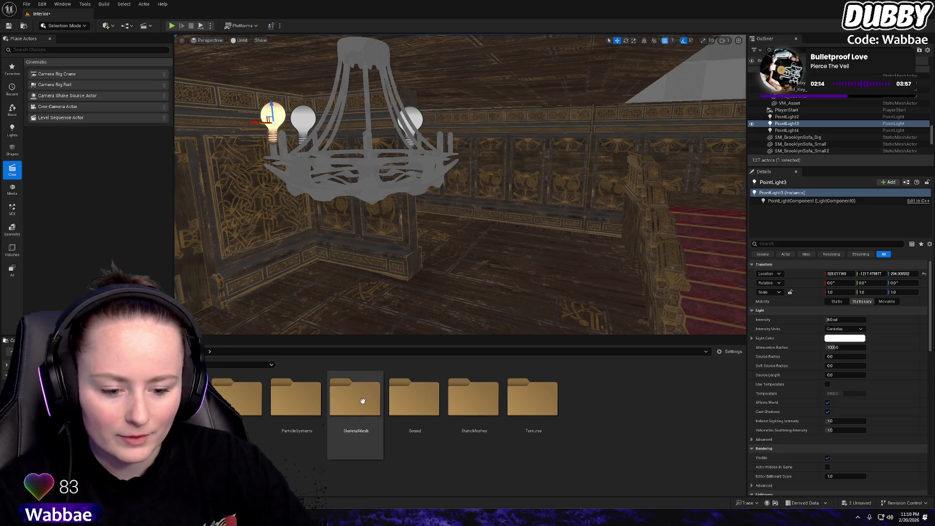
double_click(532, 398)
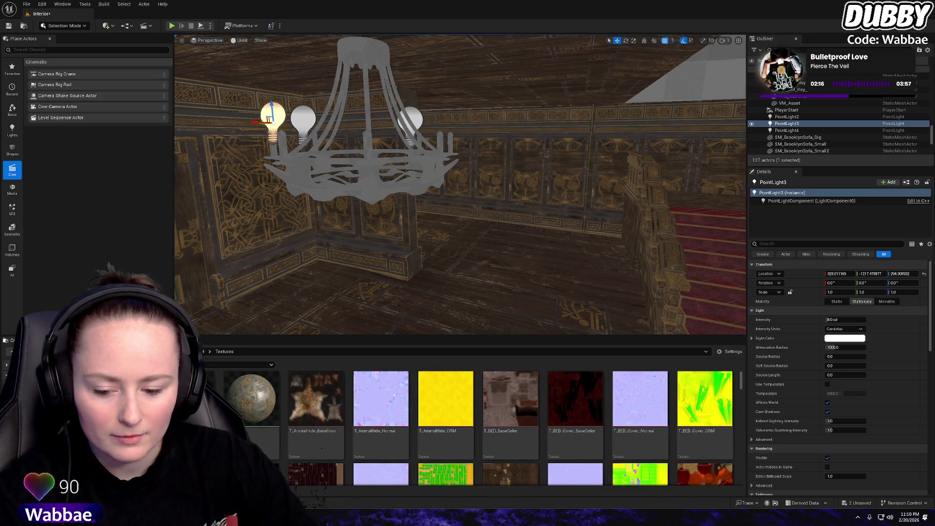
scroll(380, 422, "down", 5)
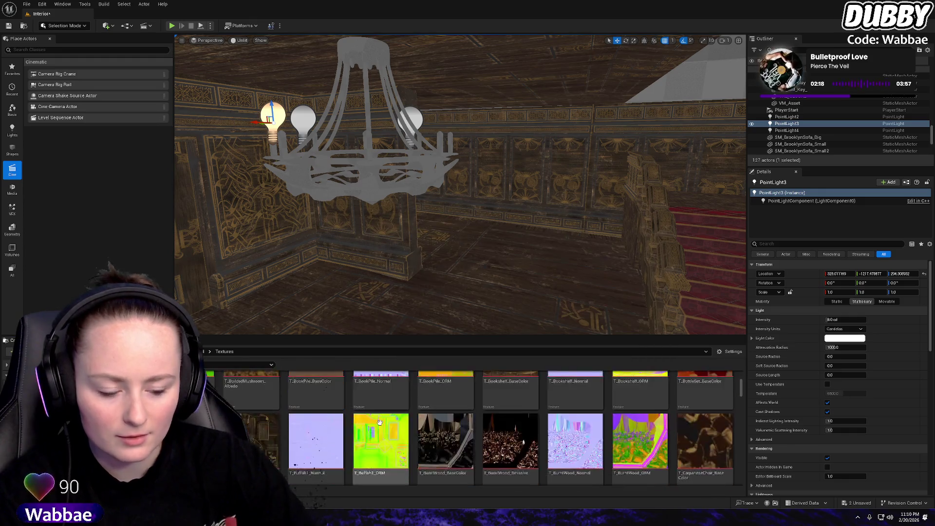
scroll(380, 422, "down", 2)
scroll(749, 408, "down", 1)
scroll(292, 438, "down", 3)
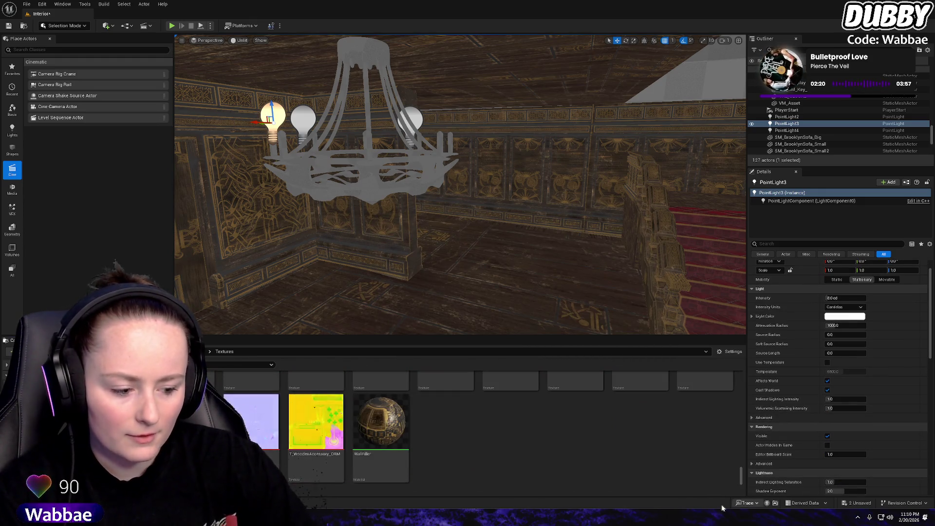
key("ctrl+a")
right_click(292, 438)
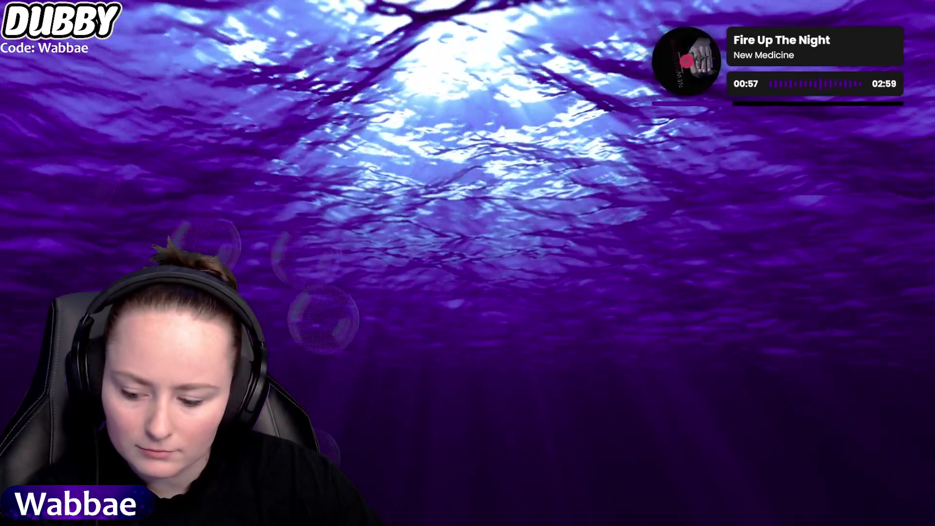
scroll(324, 293, "up", 2)
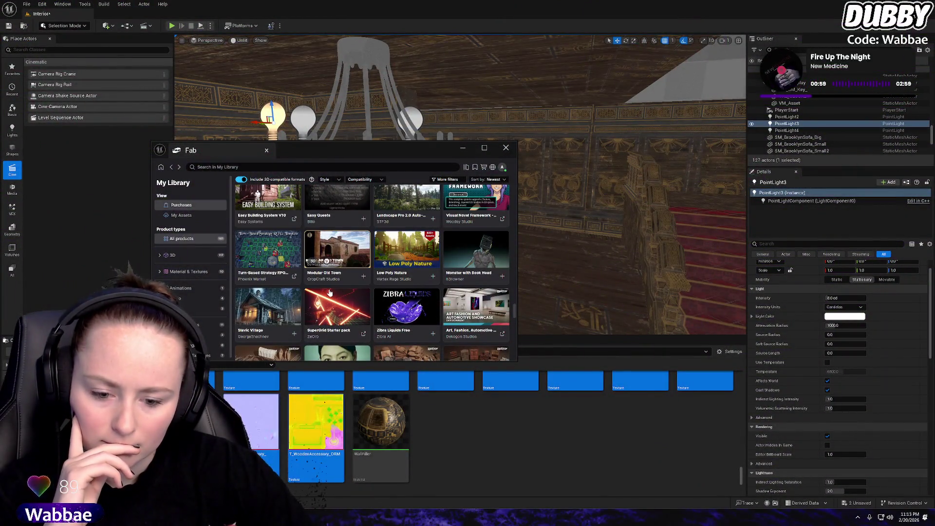
Scroll Fab's My Library to ProjectCleaner and install it through the Epic Games Launcher
scroll(330, 292, "up", 5)
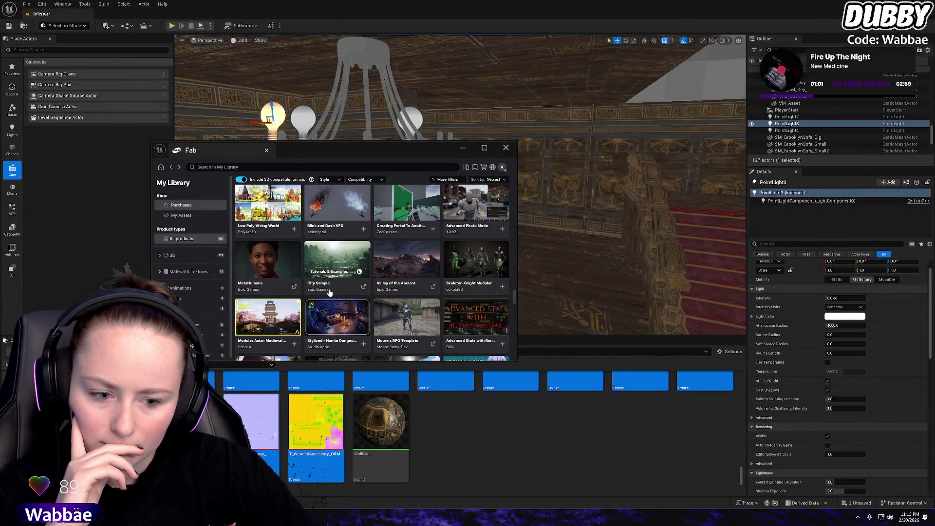
scroll(330, 291, "up", 5)
scroll(333, 294, "up", 5)
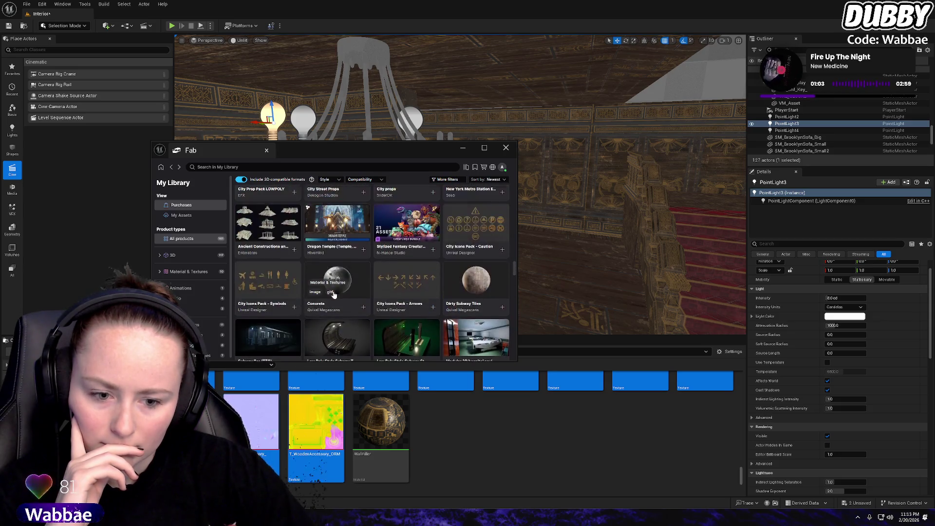
scroll(334, 294, "up", 3)
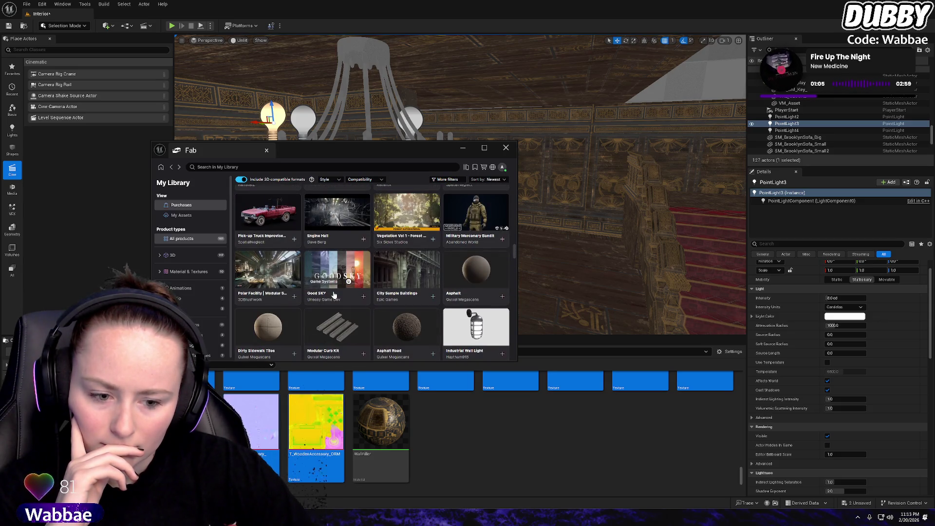
scroll(334, 294, "up", 5)
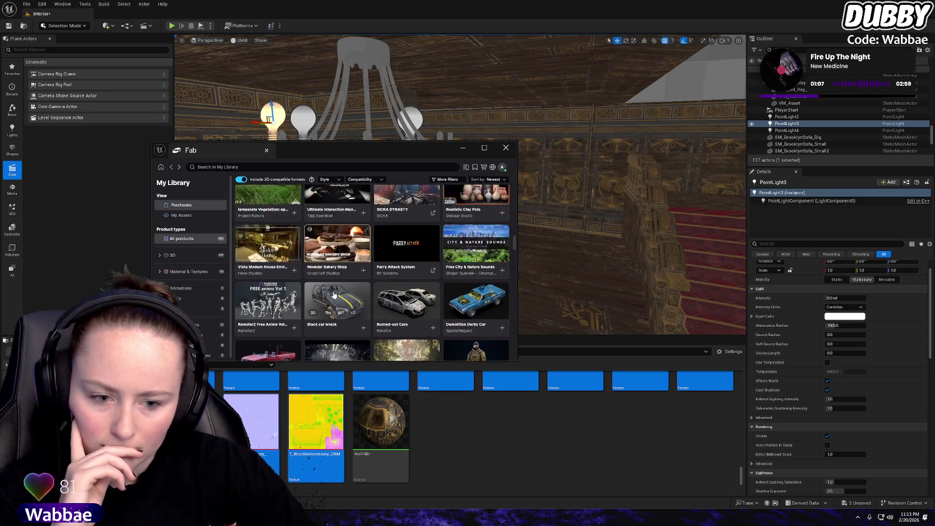
scroll(334, 294, "up", 3)
scroll(334, 294, "up", 3)
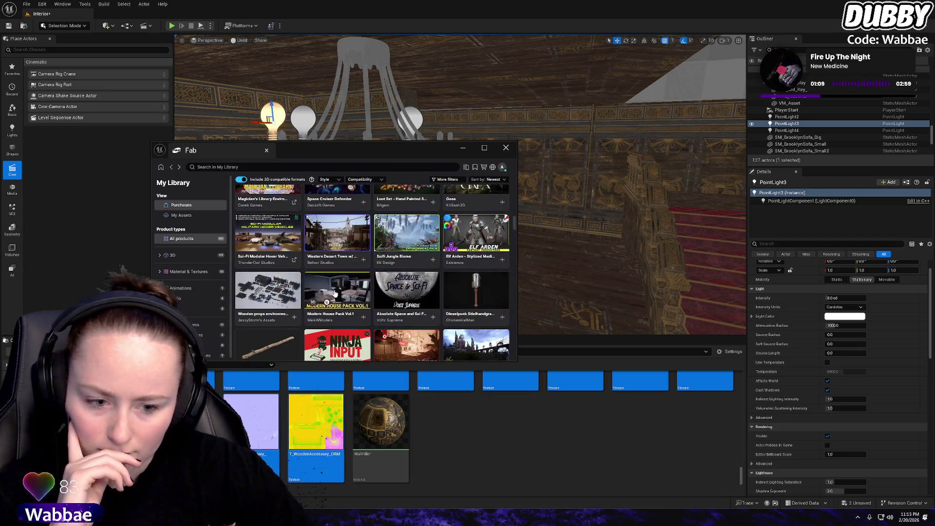
scroll(334, 293, "up", 9)
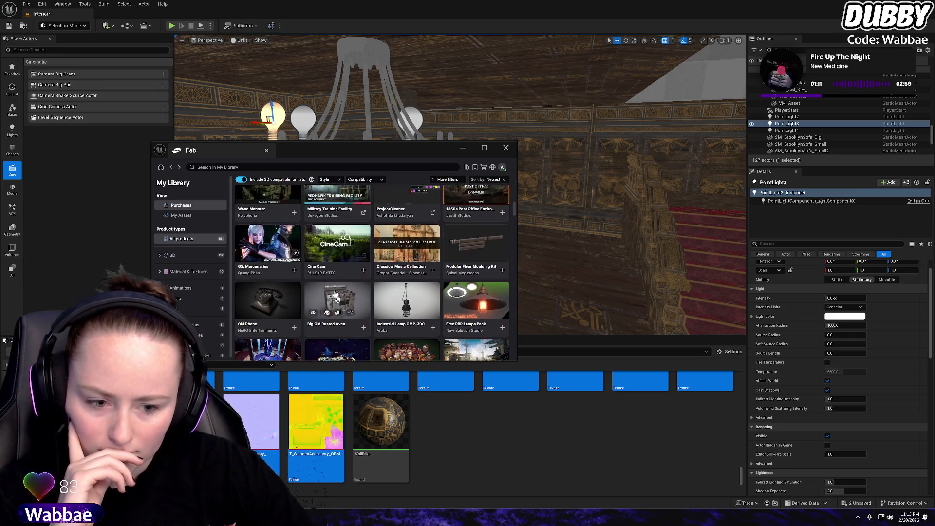
scroll(335, 293, "up", 3)
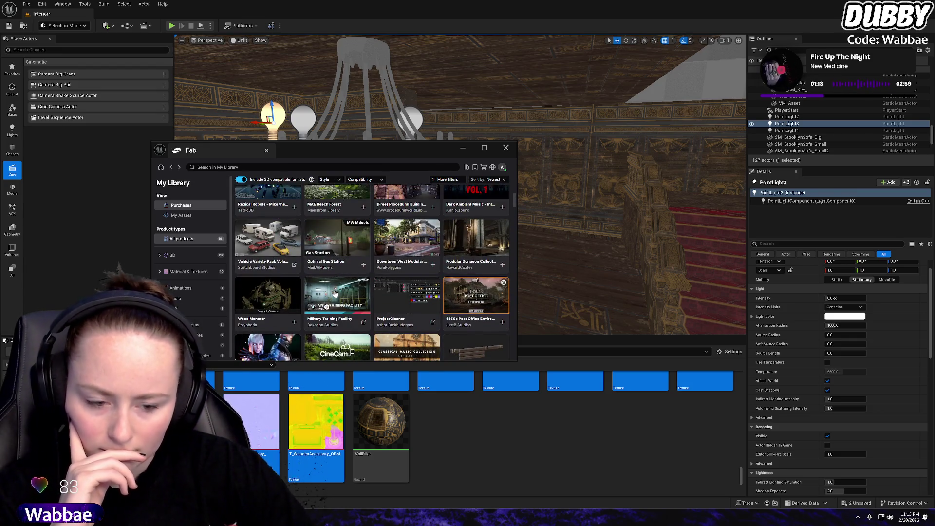
left_click(433, 323)
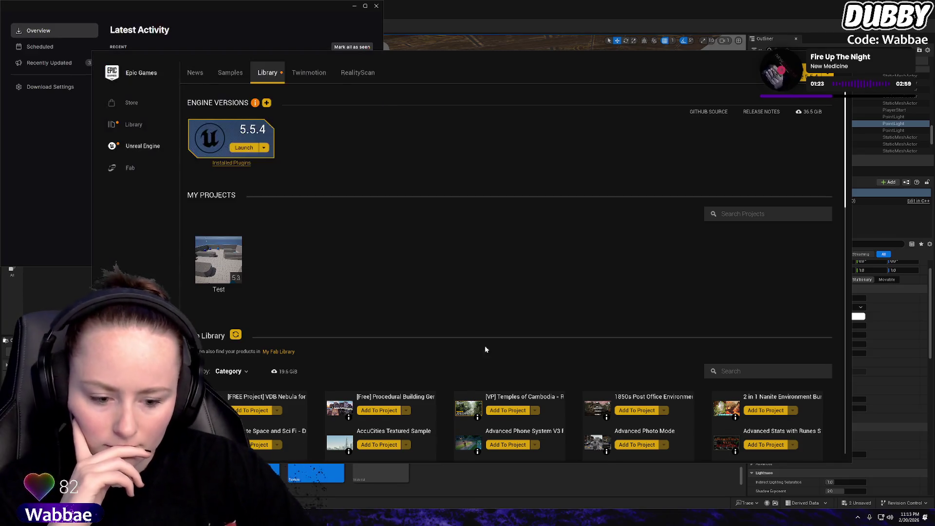
Scroll the launcher's Fab Library list and open the SICKA MANSION listing
scroll(484, 346, "down", 3)
scroll(489, 359, "down", 12)
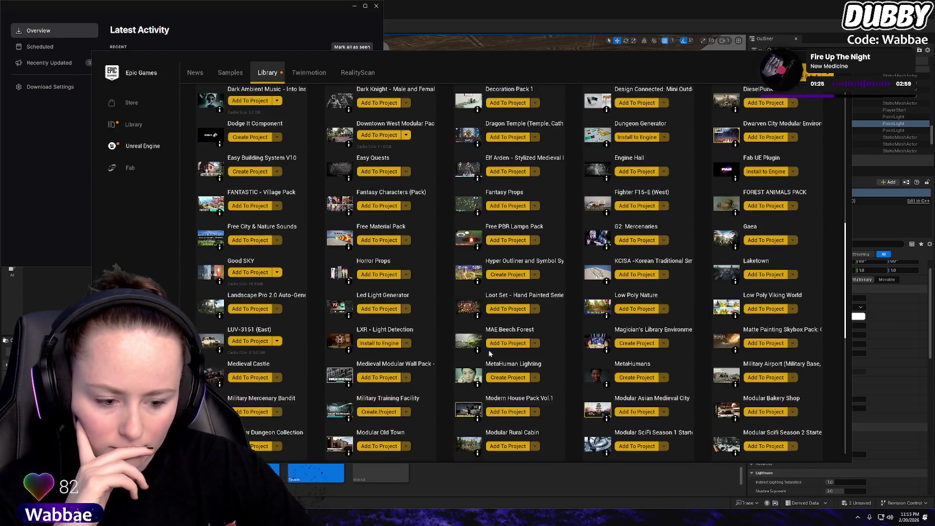
scroll(489, 353, "down", 1)
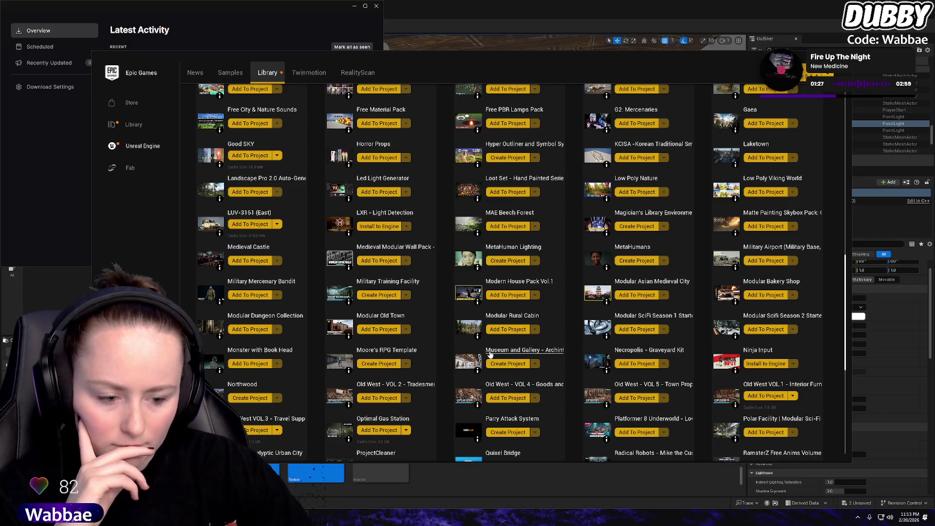
scroll(490, 354, "down", 4)
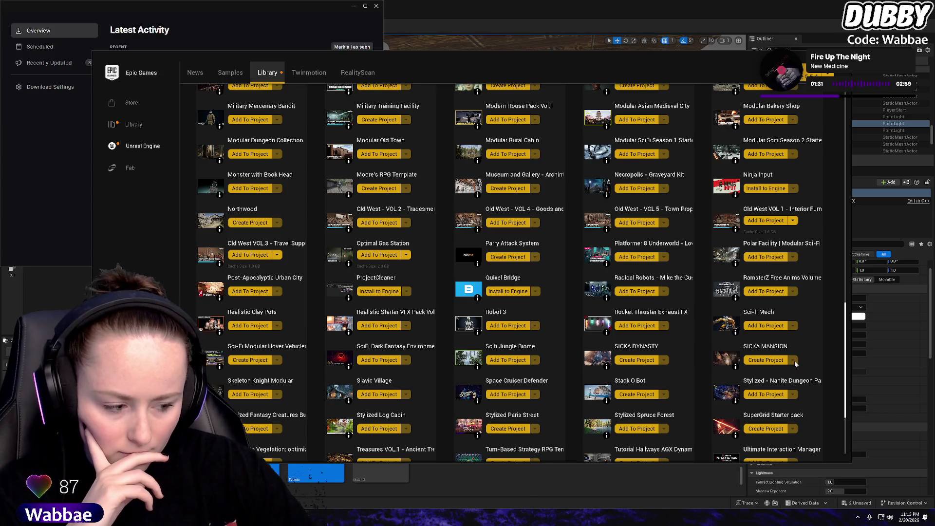
left_click(744, 346)
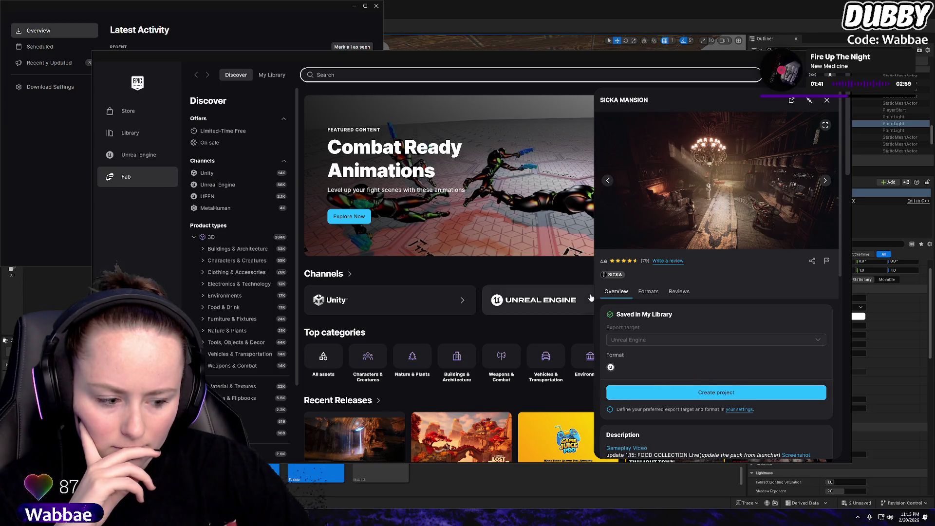
In Fab settings, target Unreal Engine 5.5 and download the Fab plugin, then close settings
left_click(740, 410)
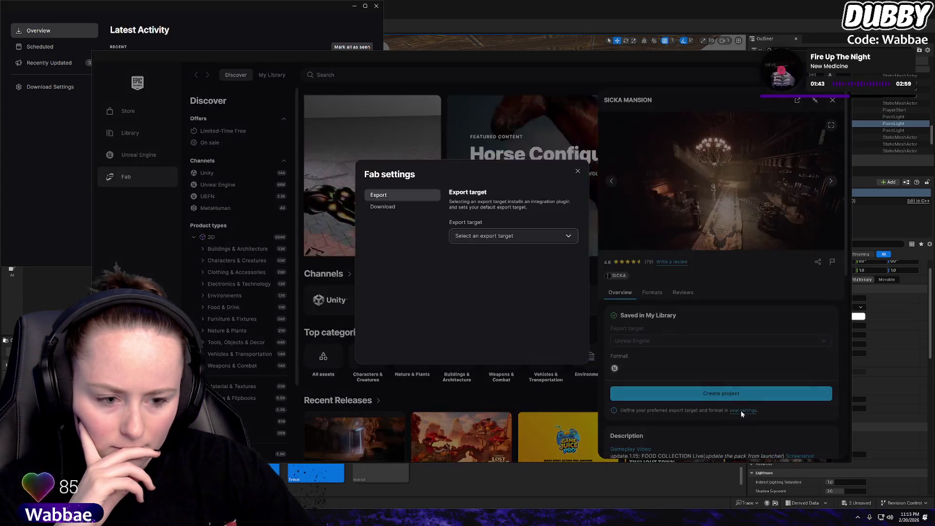
left_click(514, 236)
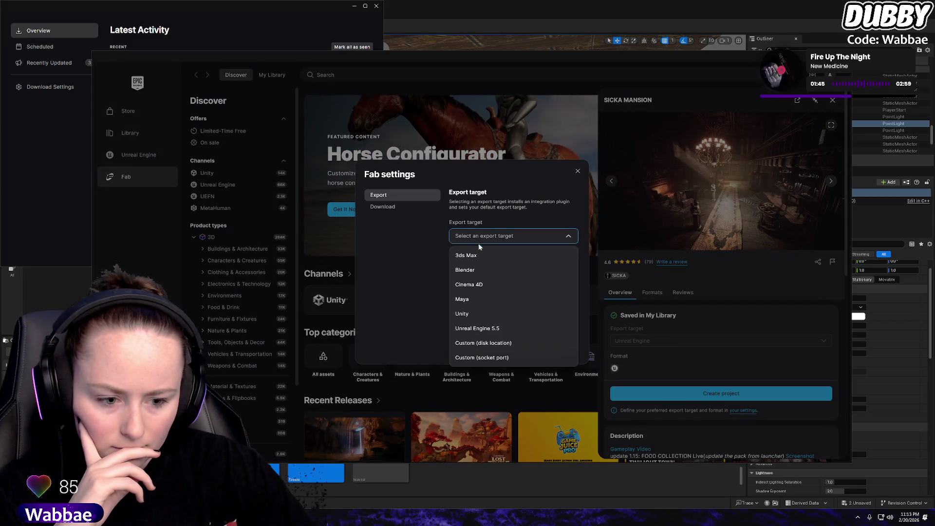
left_click(483, 329)
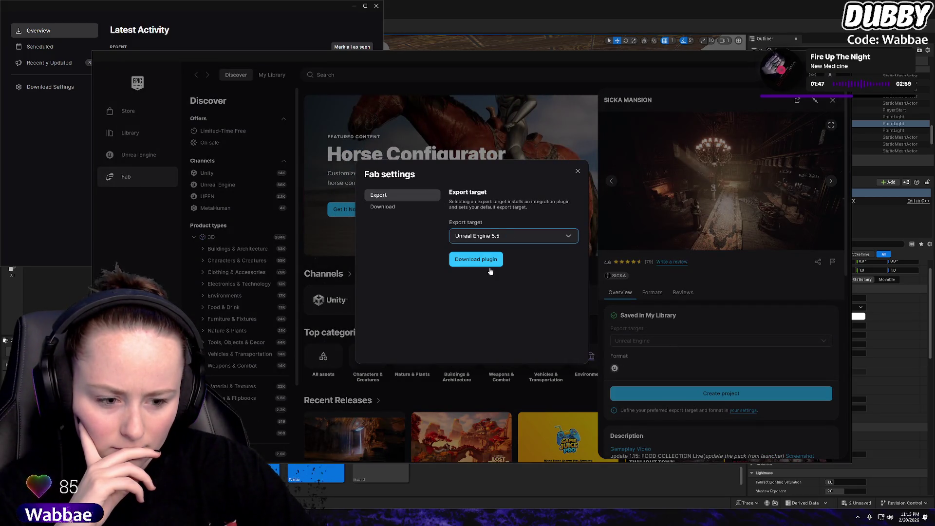
left_click(397, 209)
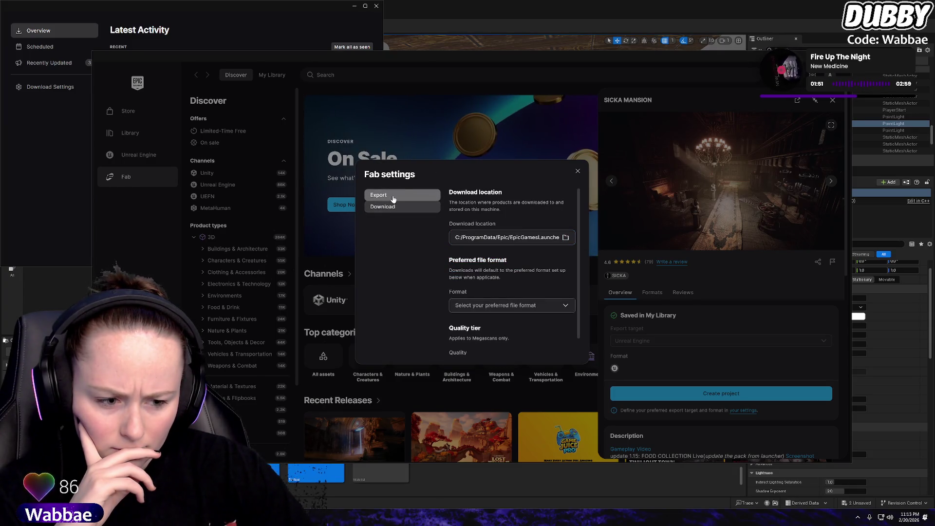
left_click(531, 239)
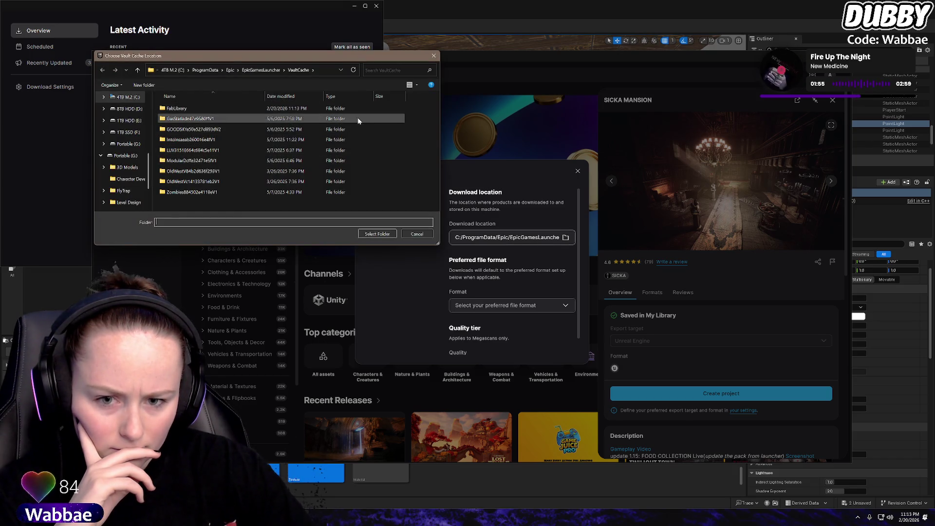
left_click(434, 56)
left_click(379, 195)
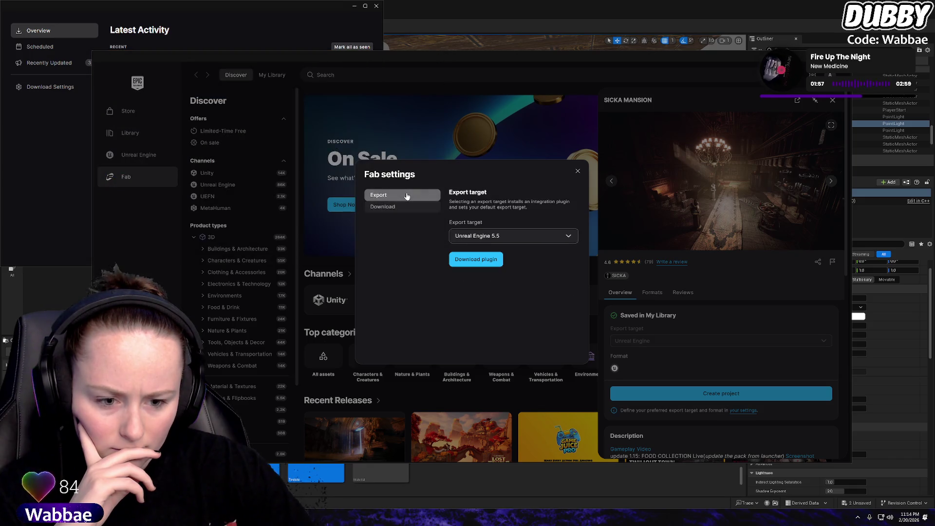
left_click(498, 261)
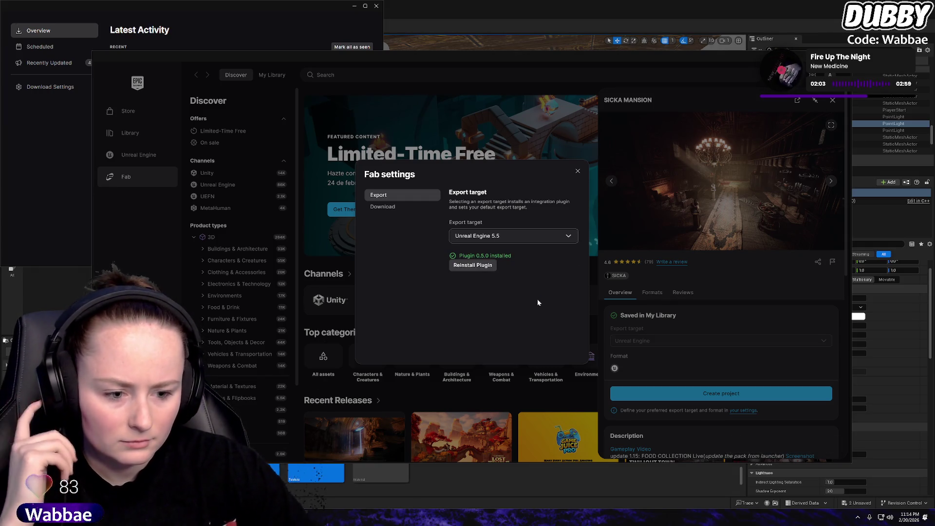
left_click(578, 171)
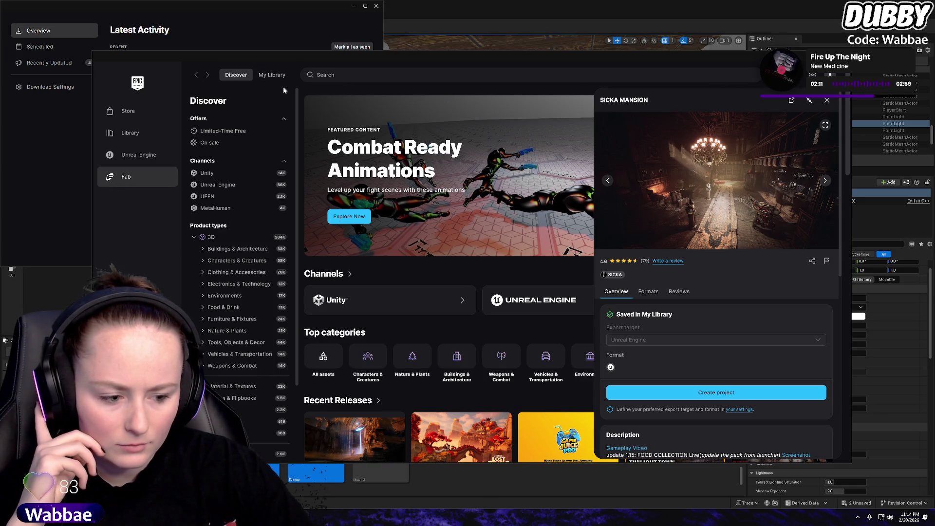
Open the Fab My Library and shrink the launcher to reveal the editor
left_click(272, 76)
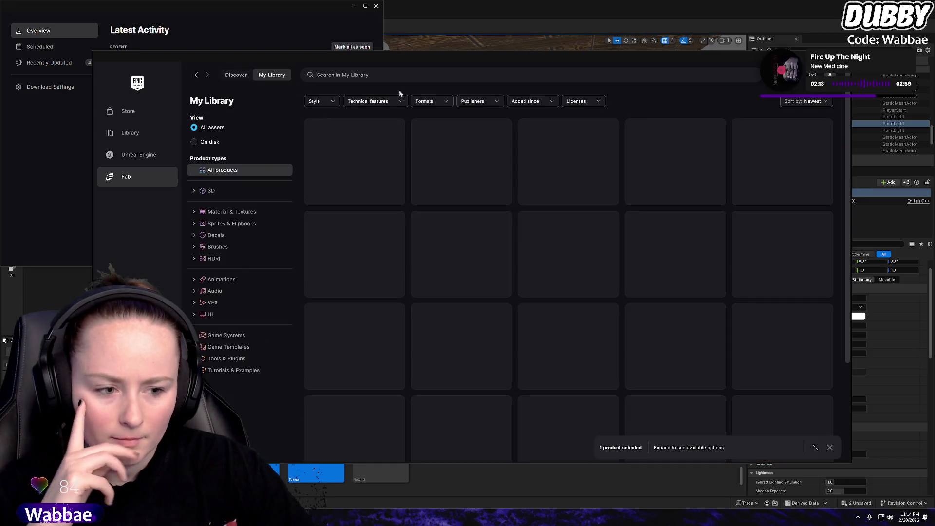
key("super+Down")
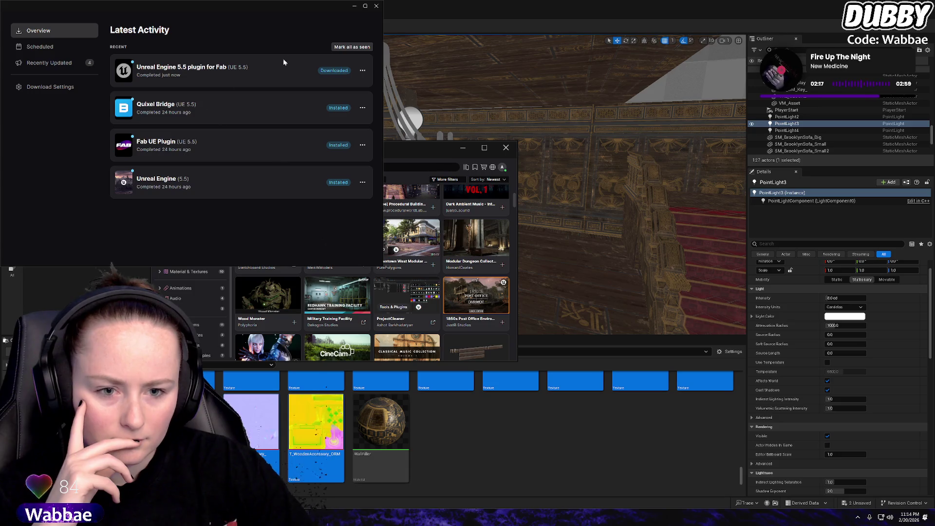
left_click(376, 6)
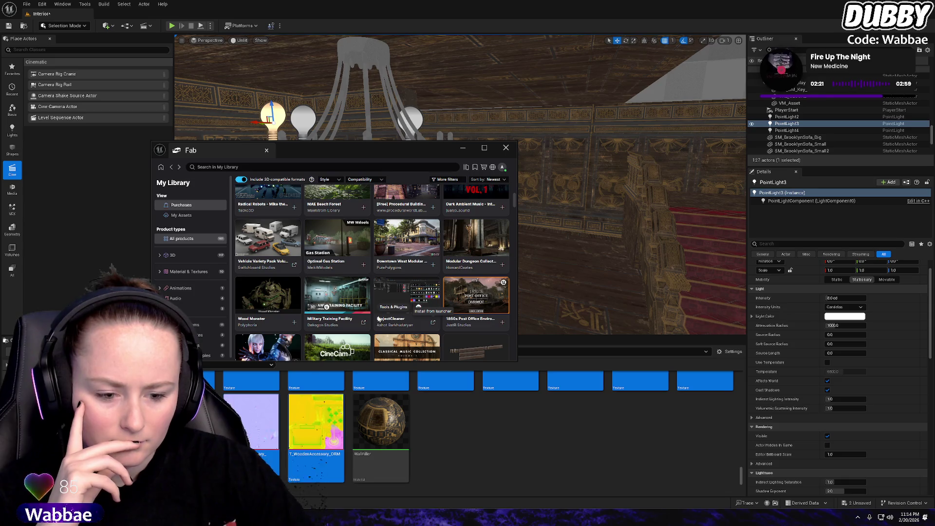
Install ProjectCleaner to Unreal Engine 5.5 via Install to Engine
left_click(432, 325)
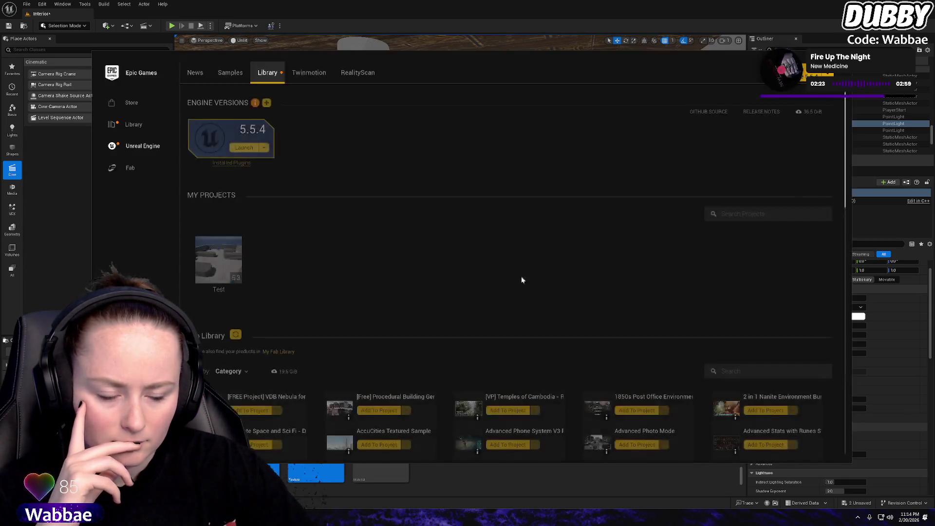
scroll(498, 332, "down", 2)
scroll(498, 332, "down", 15)
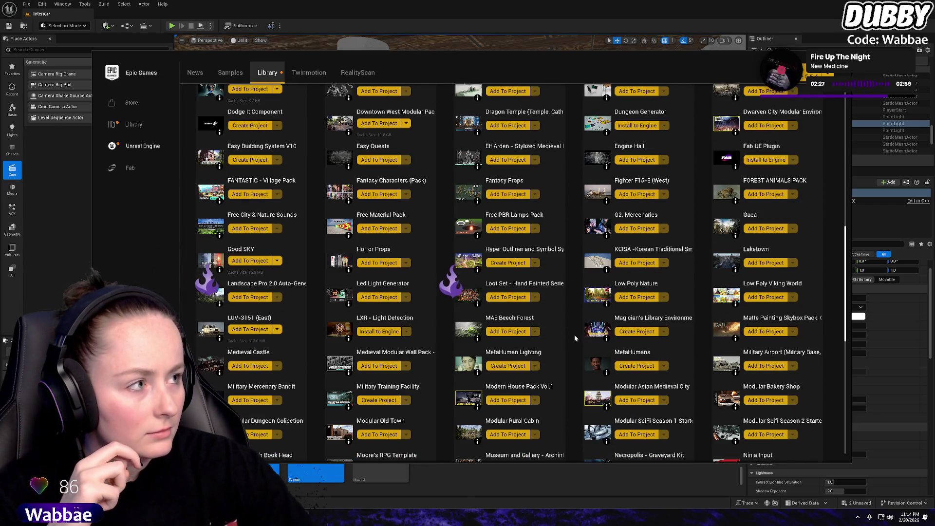
scroll(572, 332, "down", 3)
scroll(566, 323, "down", 8)
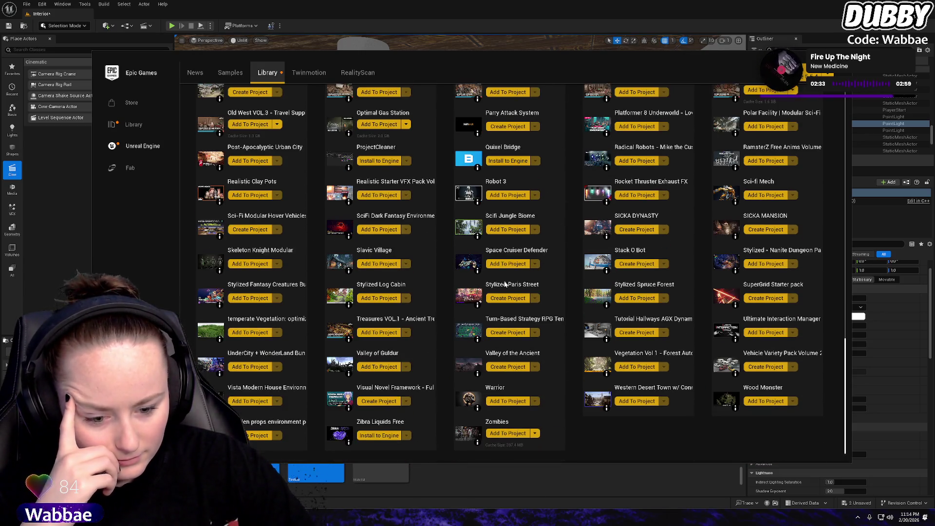
scroll(510, 282, "down", 1)
scroll(516, 285, "up", 2)
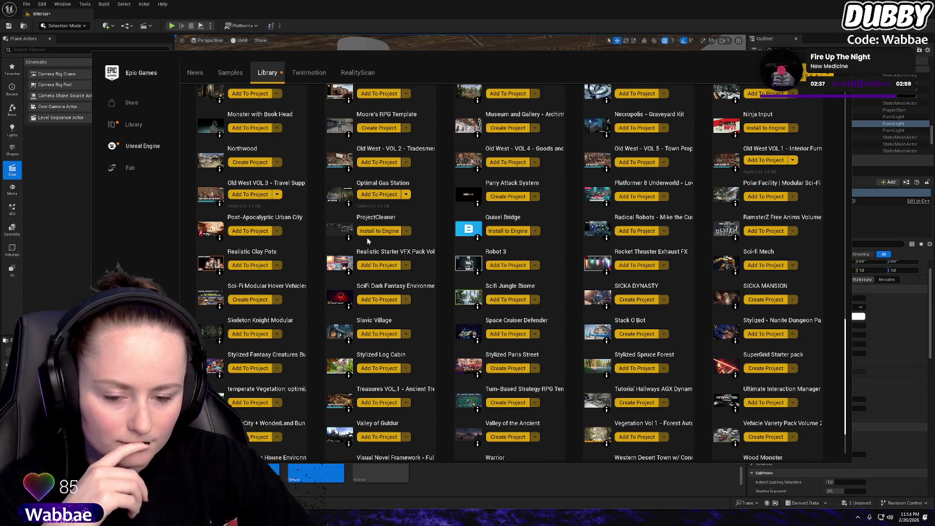
left_click(384, 232)
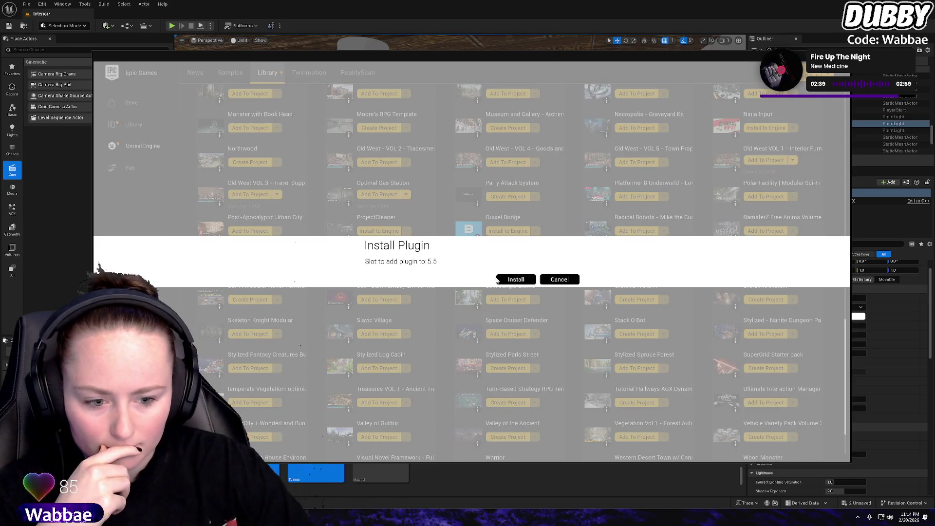
left_click(497, 281)
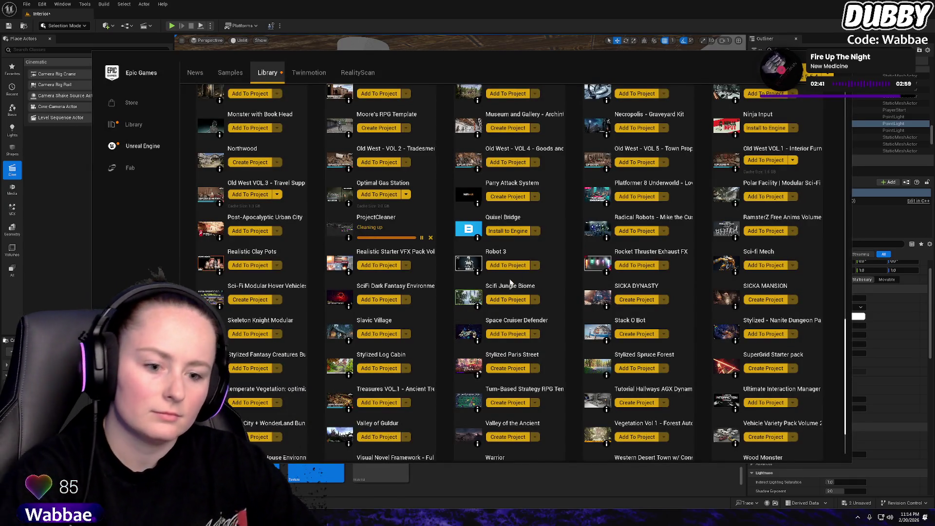
Cancel the repeated install prompt and leave the launcher for the Unreal editor
left_click(508, 231)
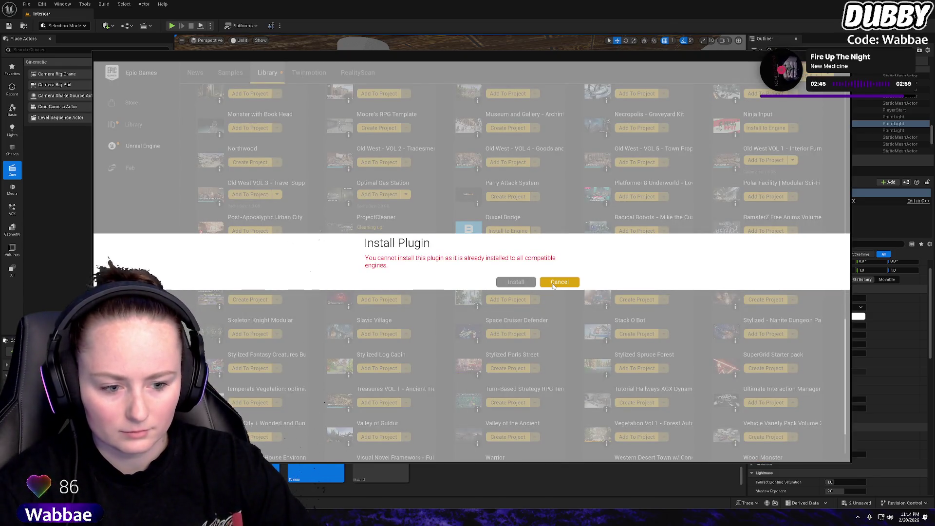
left_click(553, 283)
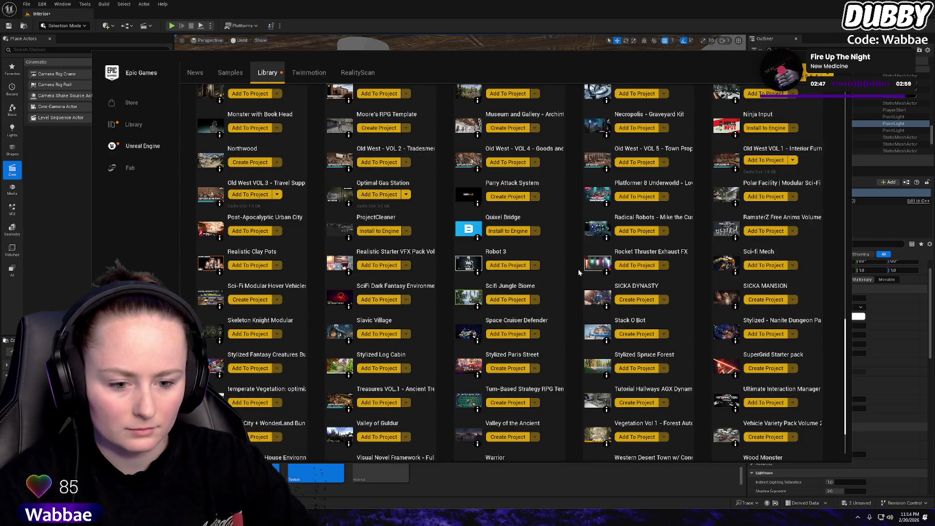
key("alt+Tab")
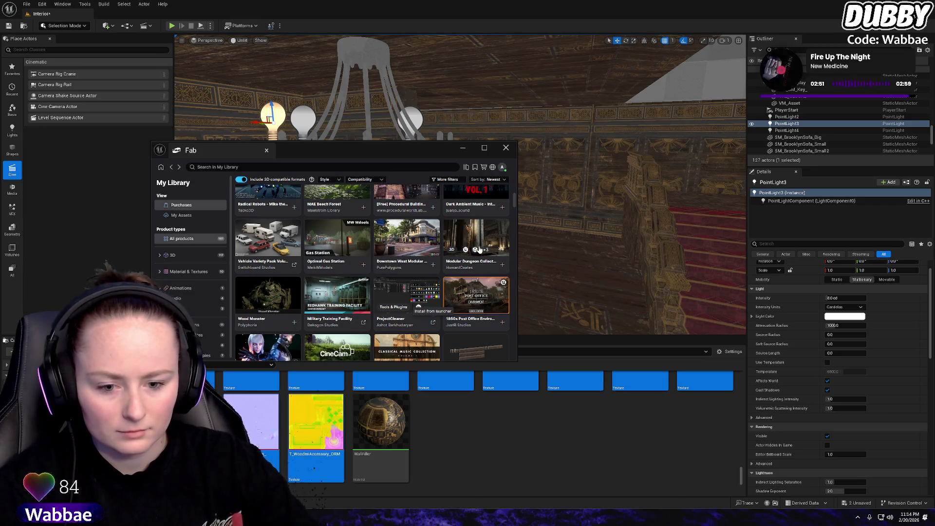
scroll(479, 249, "down", 3)
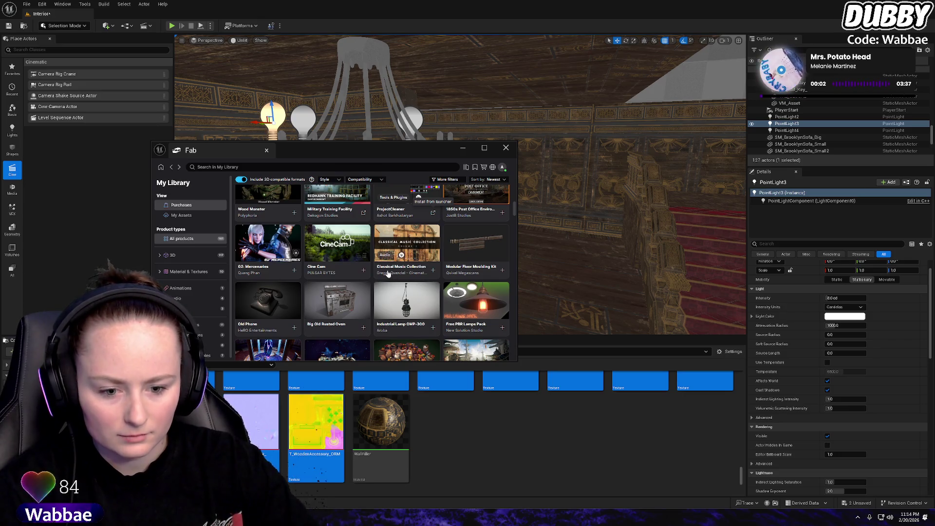
scroll(412, 286, "up", 3)
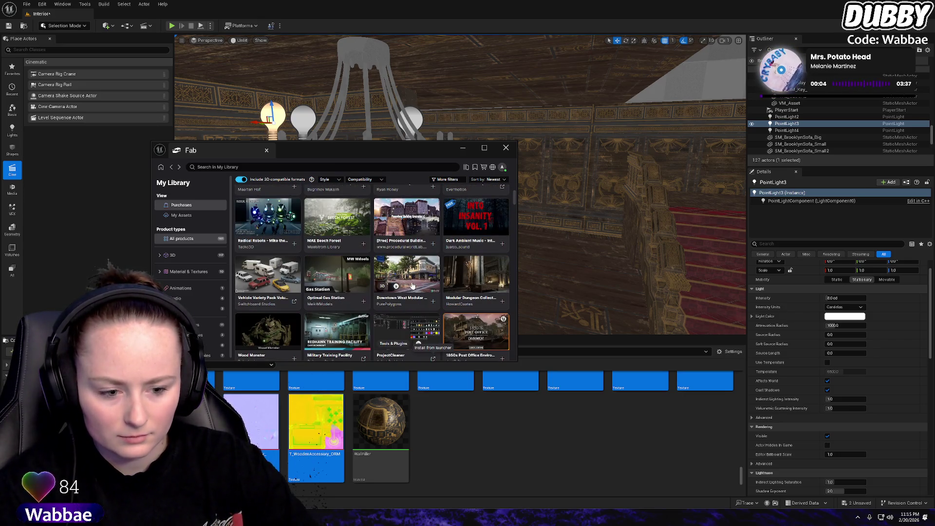
scroll(412, 286, "up", 2)
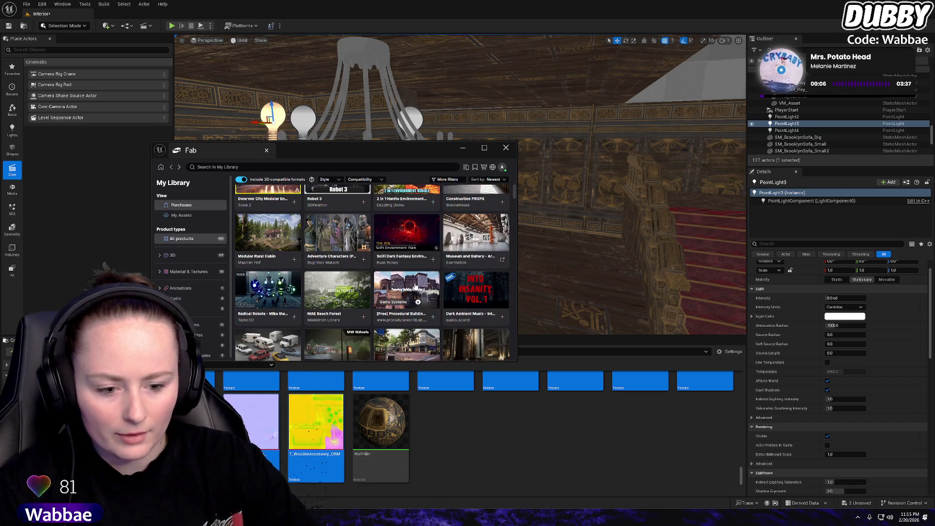
scroll(415, 286, "up", 3)
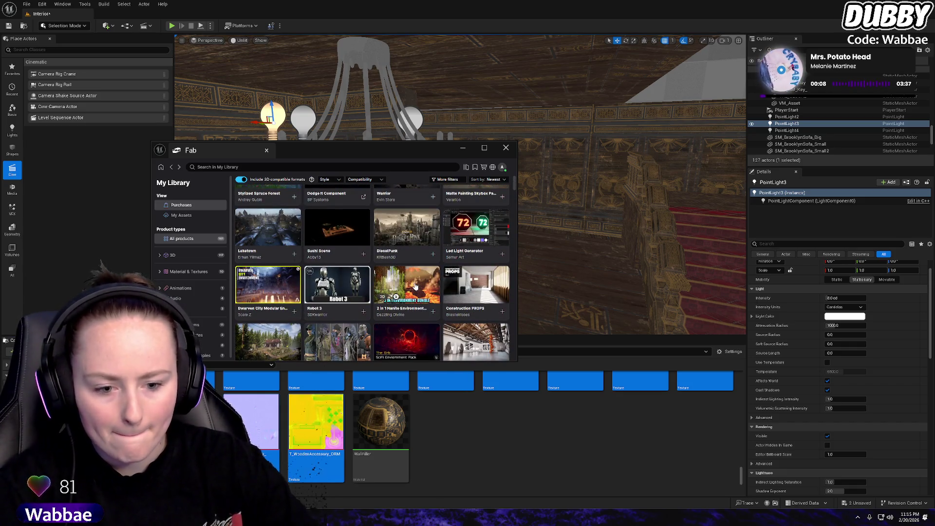
scroll(412, 282, "up", 3)
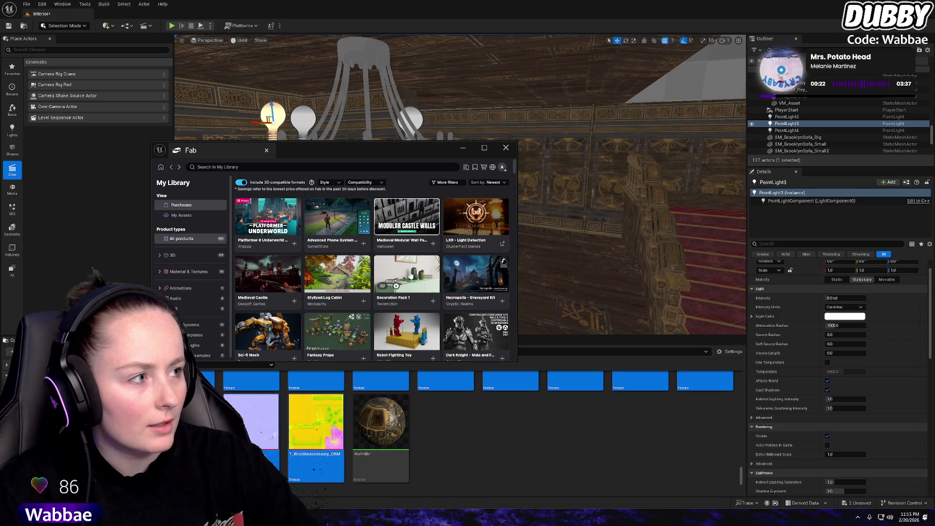
Close the Fab window and reopen it from Window > Fab to its Discover page
left_click(506, 147)
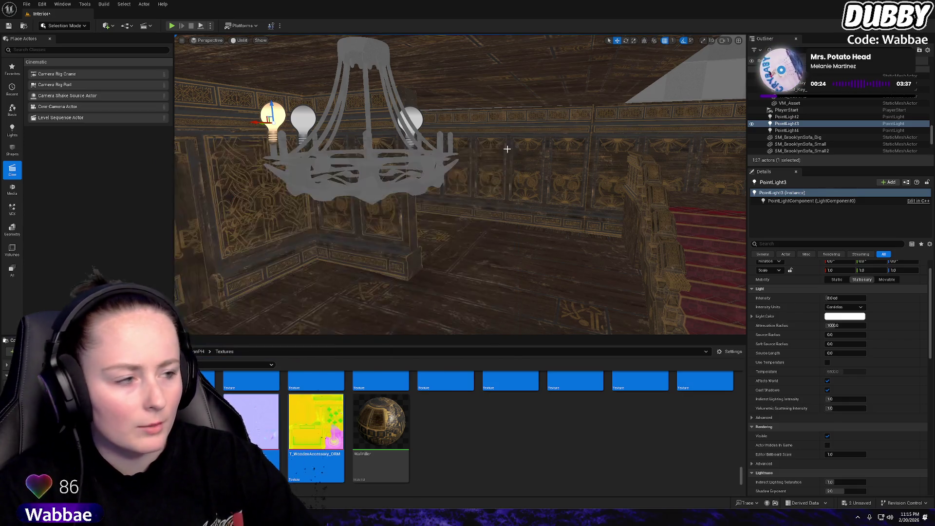
left_click(81, 3)
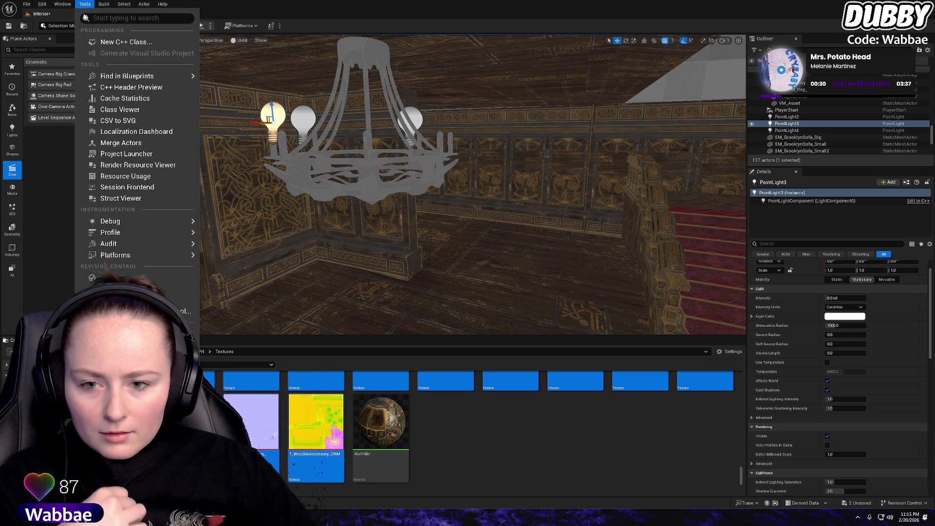
mouse_move(65, 4)
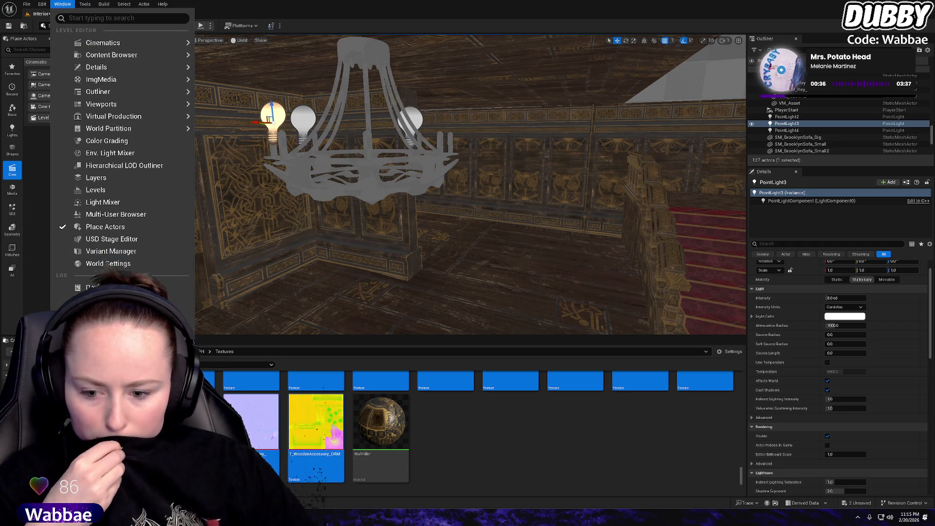
left_click(90, 276)
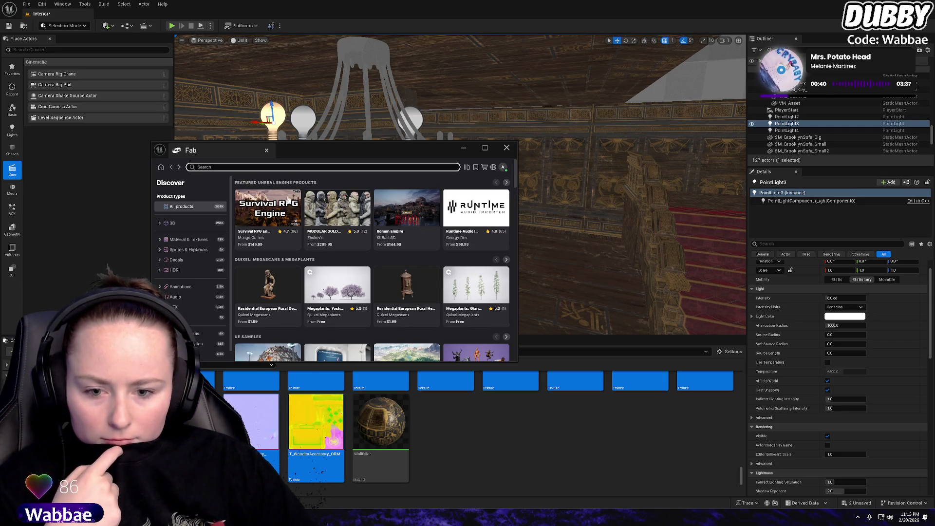
Search the Fab My Library purchases for 'sicka'
left_click(467, 167)
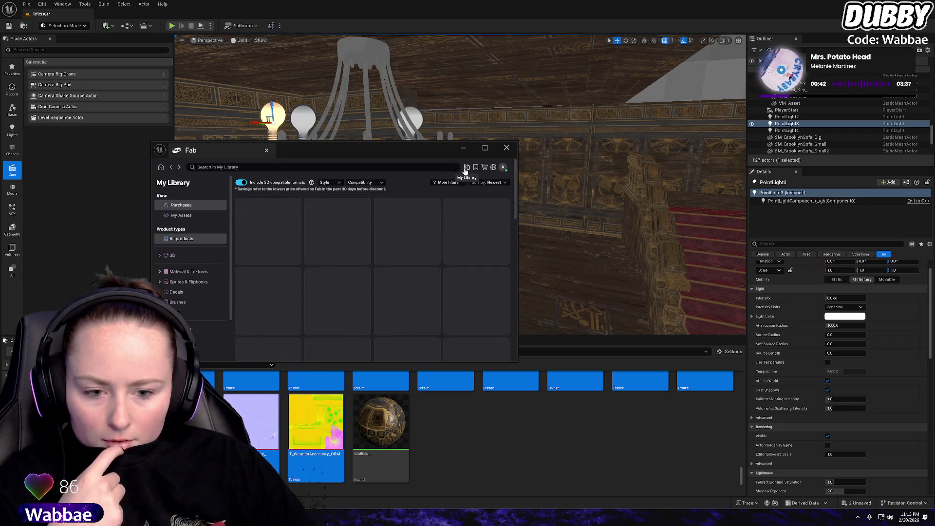
left_click(312, 167)
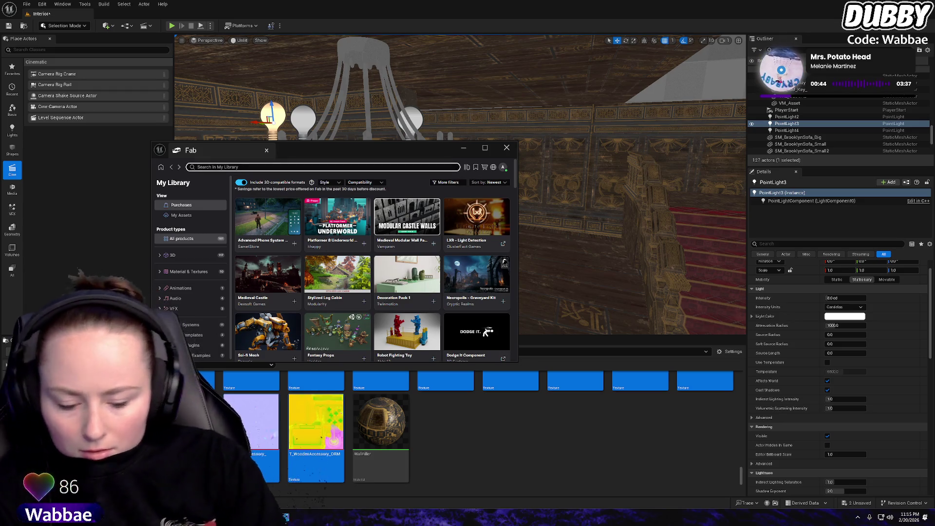
type("sicka amn")
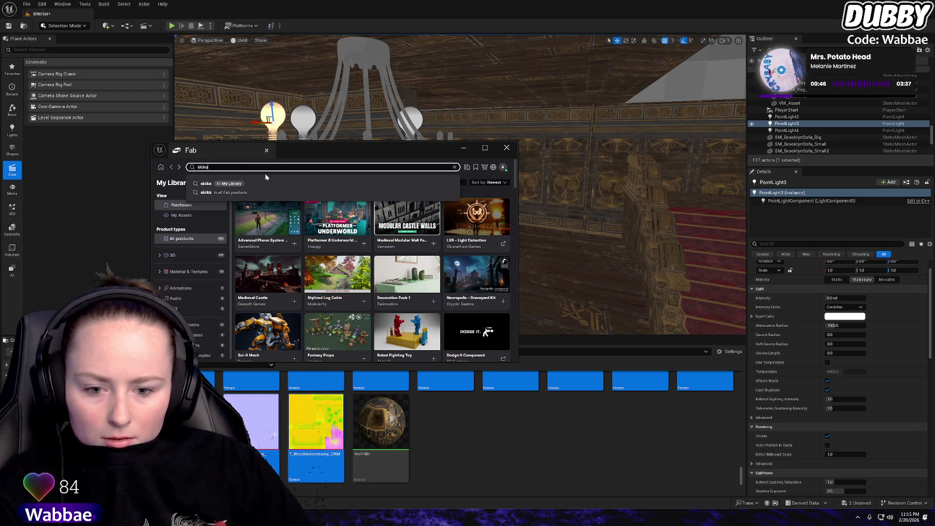
key("BackSpace")
key("BackSpace")
key("BackSpace")
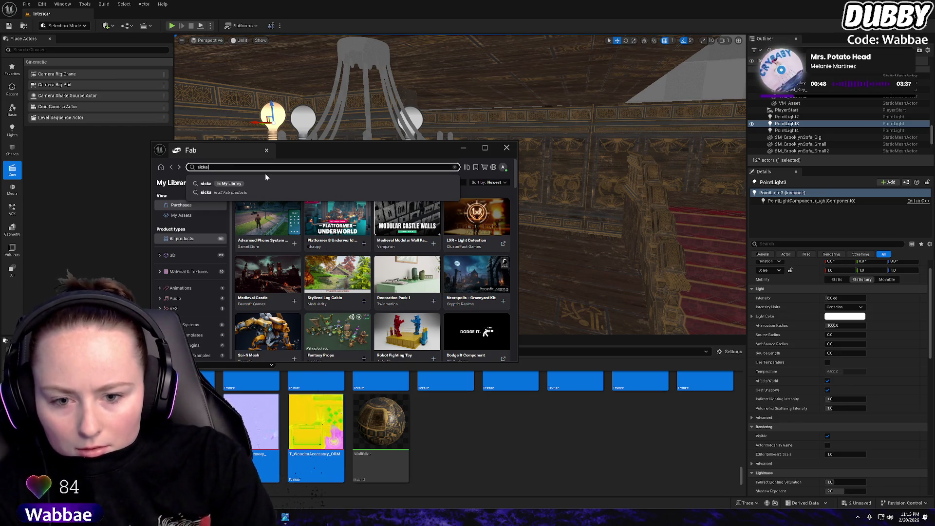
key("Return")
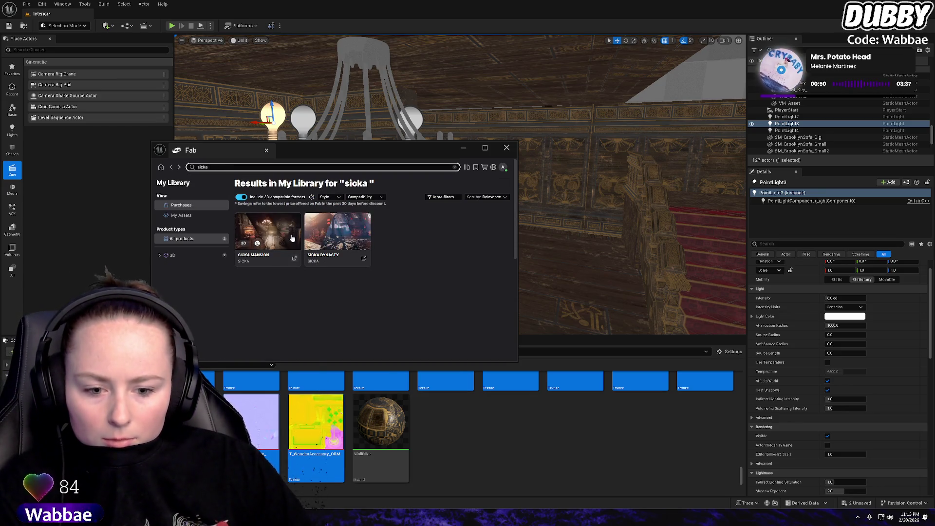
Open the SICKA MANSION product page, look it over, and view it in the Launcher
left_click(292, 238)
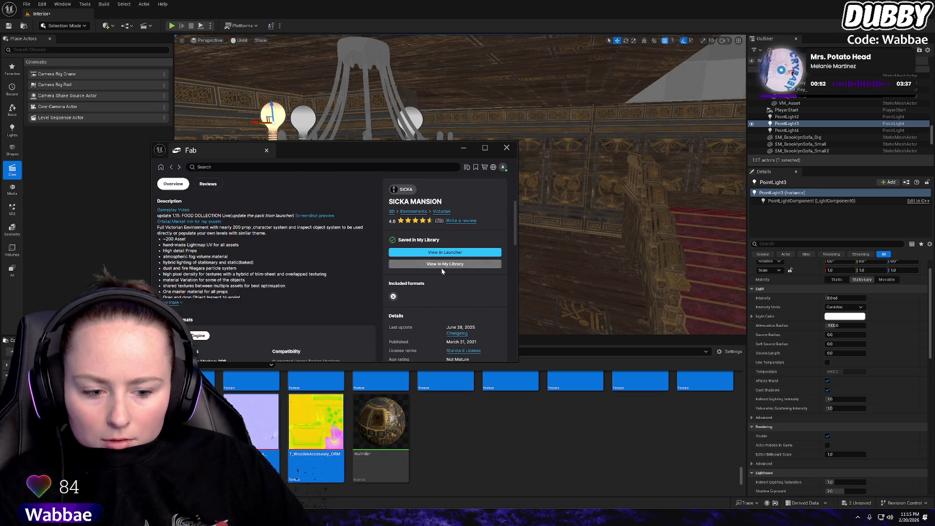
scroll(266, 252, "down", 5)
scroll(337, 313, "up", 5)
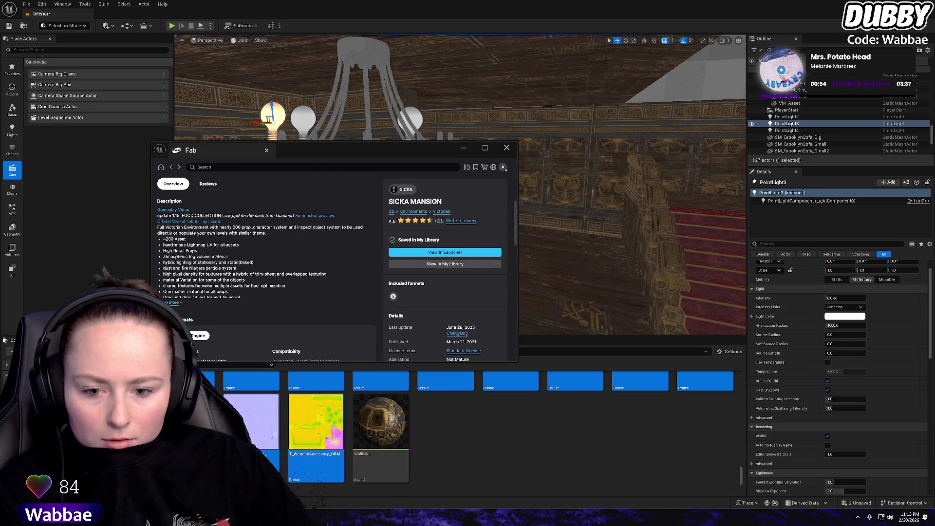
scroll(239, 246, "down", 3)
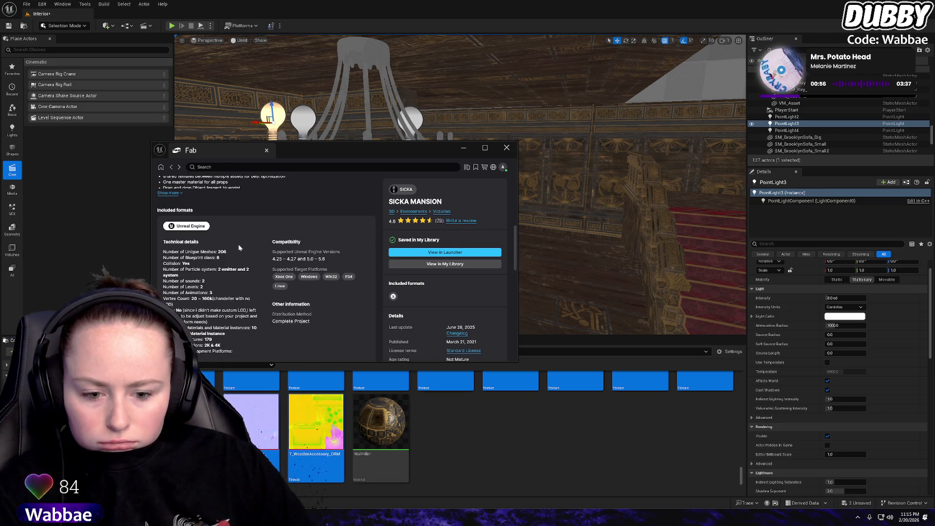
scroll(239, 248, "down", 5)
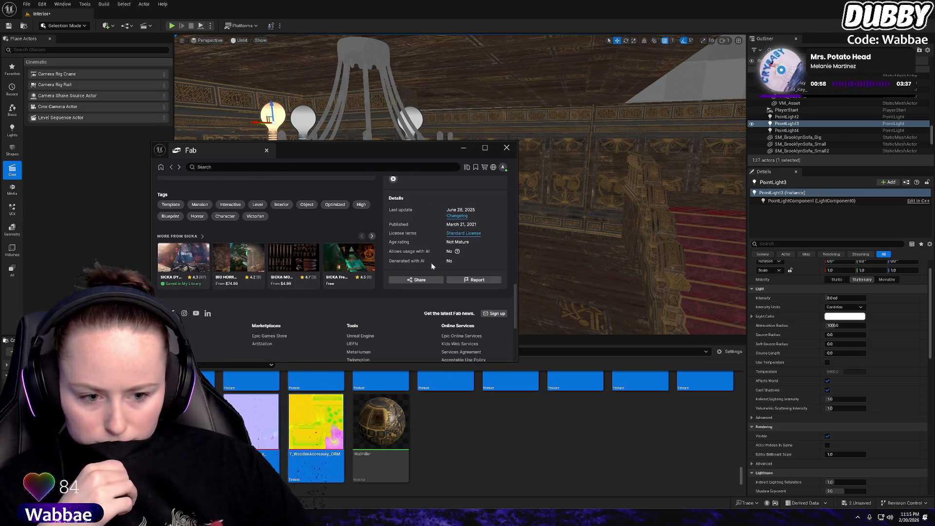
scroll(430, 262, "up", 3)
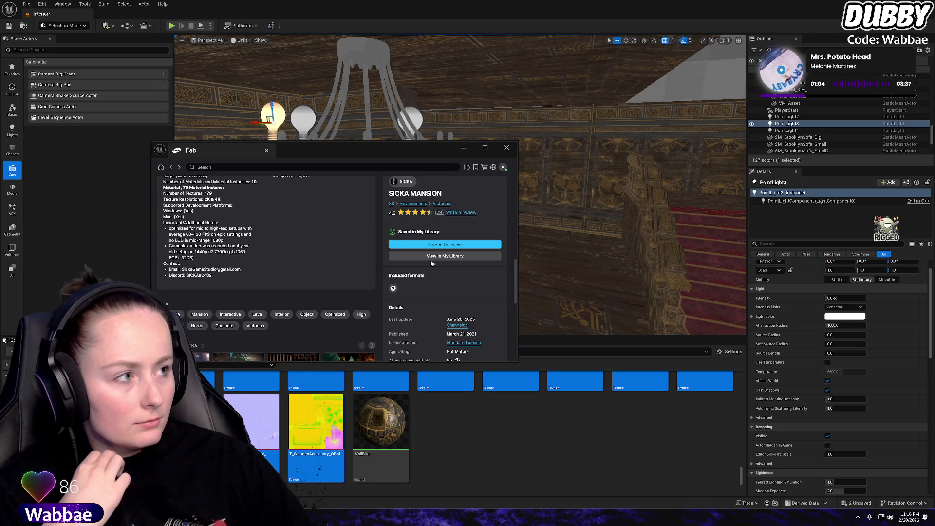
scroll(431, 262, "up", 1)
scroll(430, 259, "up", 5)
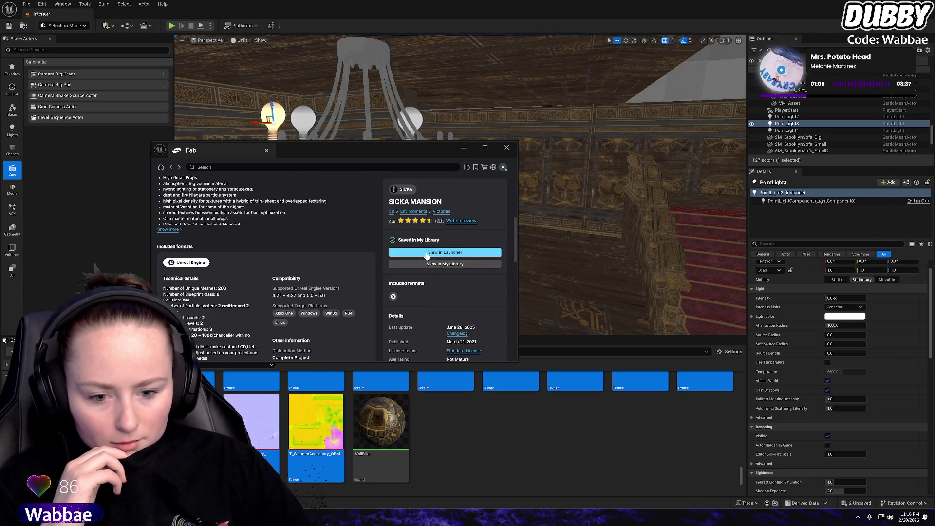
scroll(426, 256, "up", 3)
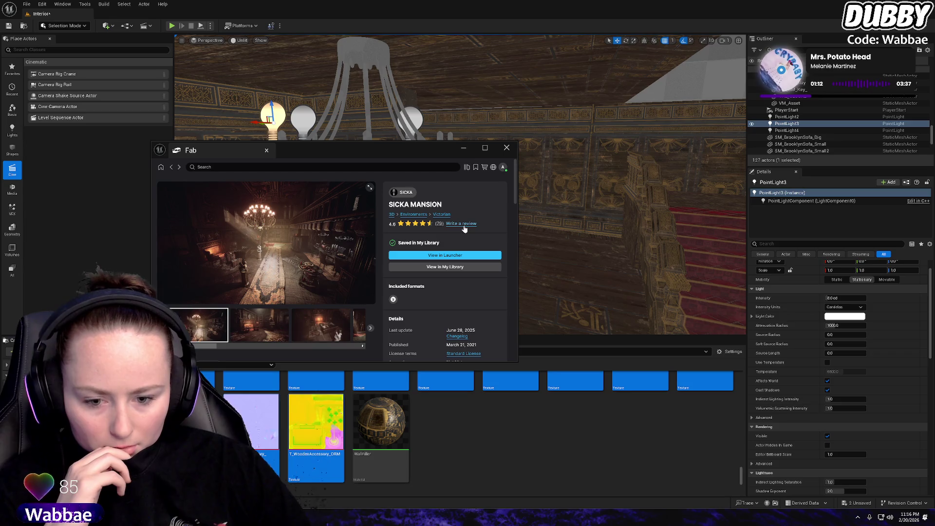
left_click(453, 257)
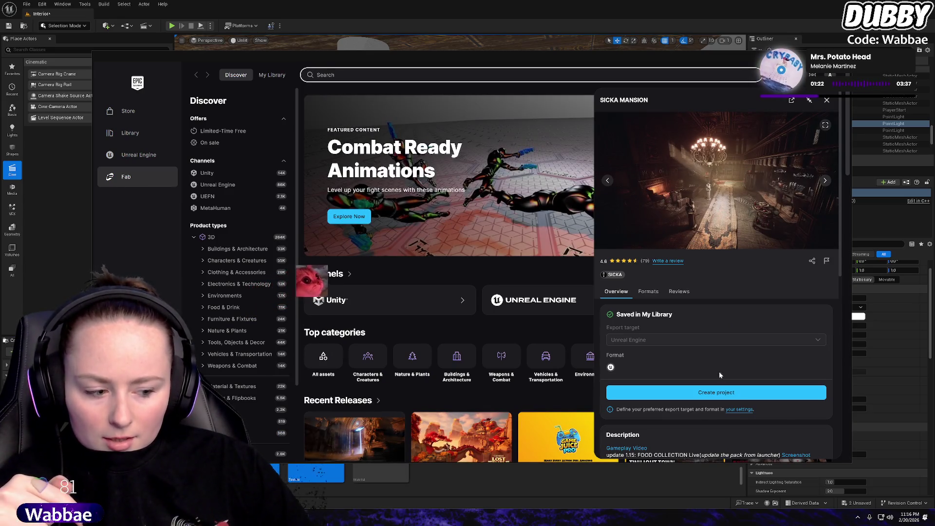
Open the Fab settings' Download section and browse for a new download location folder
left_click(744, 411)
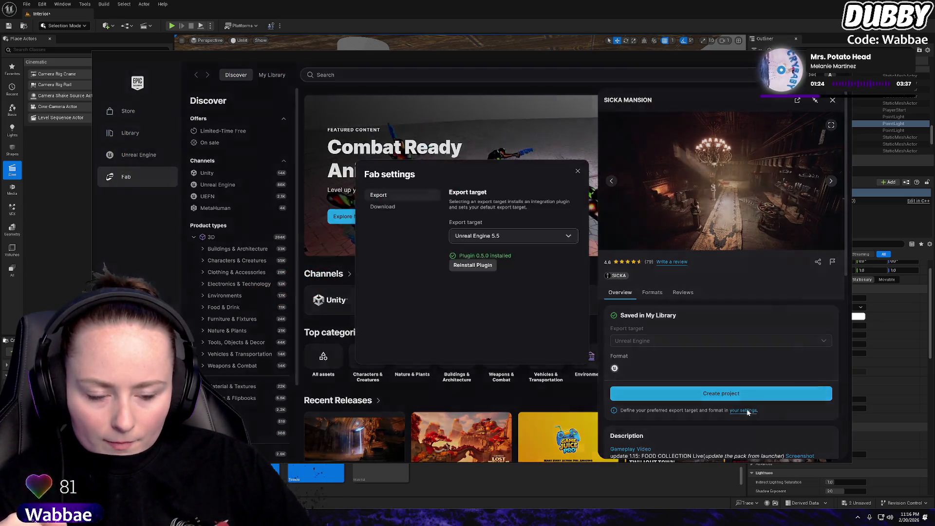
left_click(390, 207)
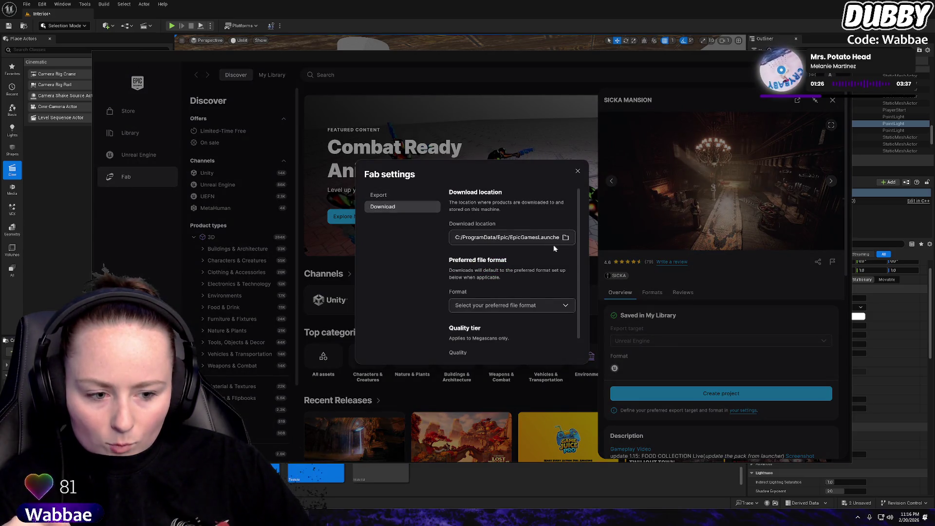
left_click(566, 237)
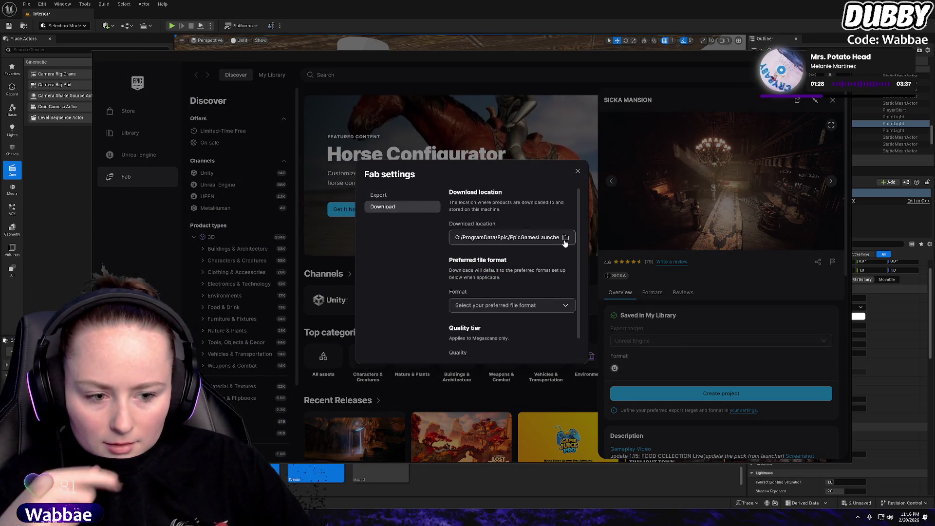
scroll(123, 183, "down", 2)
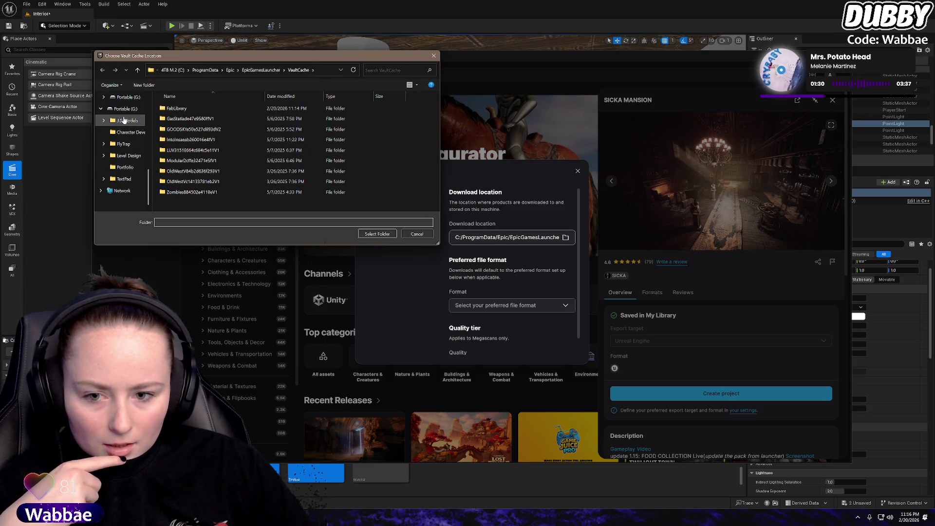
Select G:\FlyTrap\FlyTrap\Content\MansionPH as the Fab vault cache location
left_click(125, 109)
double_click(200, 129)
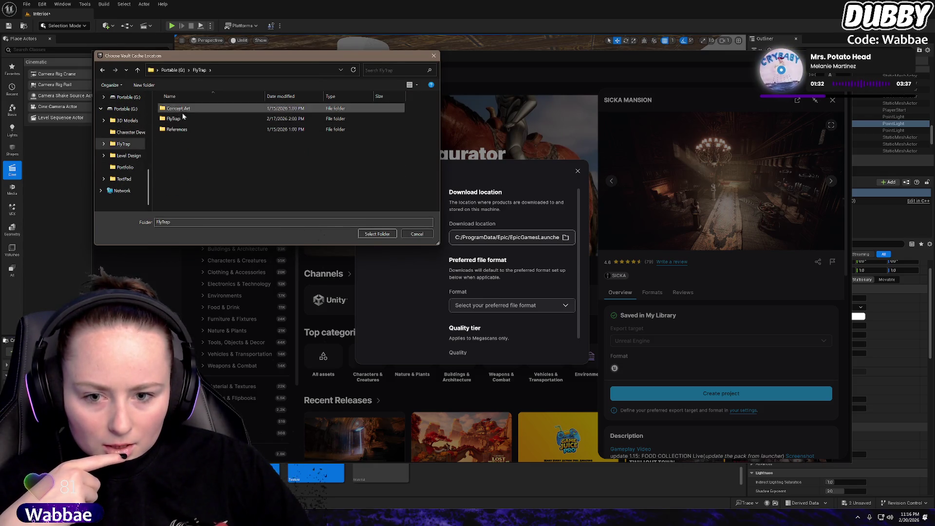
double_click(173, 118)
double_click(174, 118)
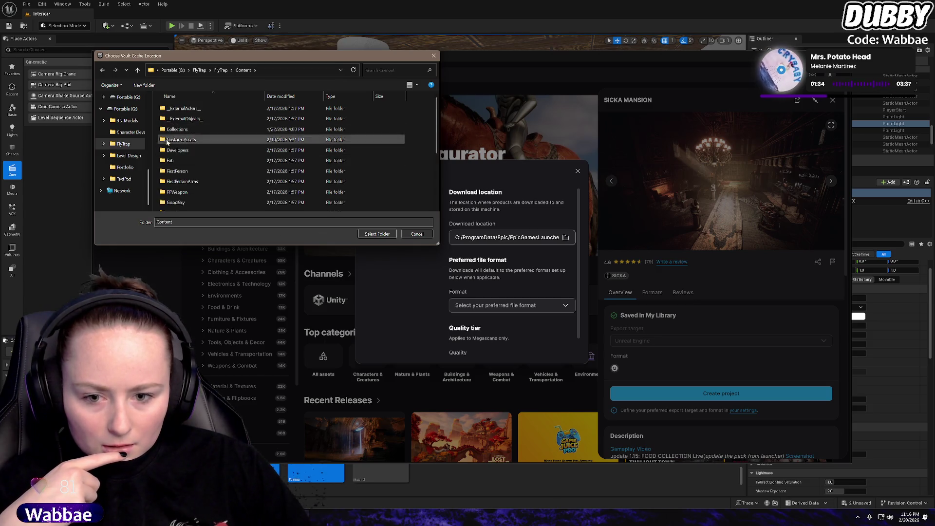
scroll(180, 146, "down", 3)
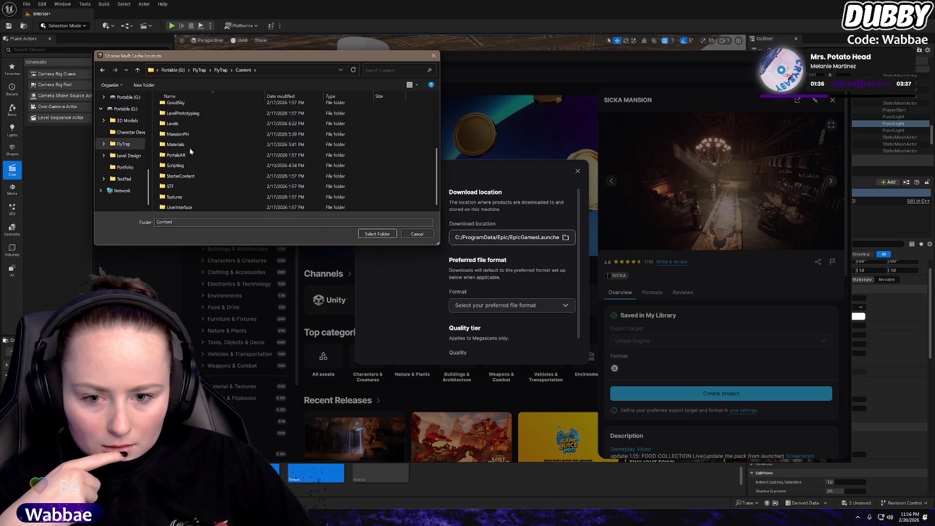
left_click(176, 145)
left_click(375, 234)
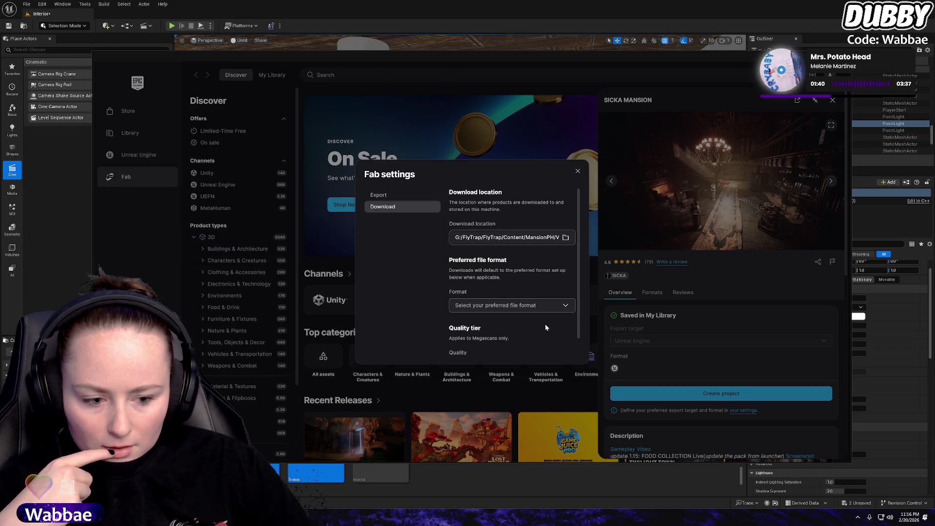
Choose FBX format and Raw quality (briefly trying High first), then close Fab settings
left_click(527, 312)
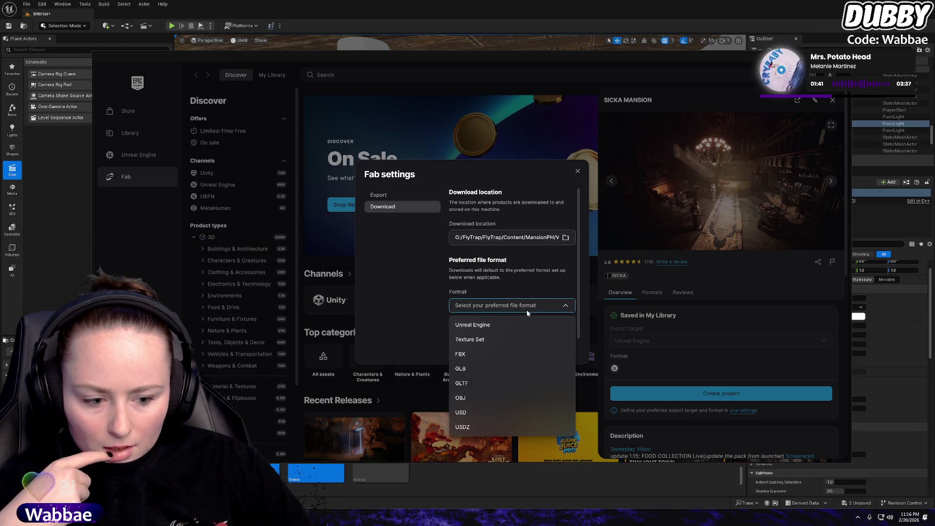
left_click(463, 356)
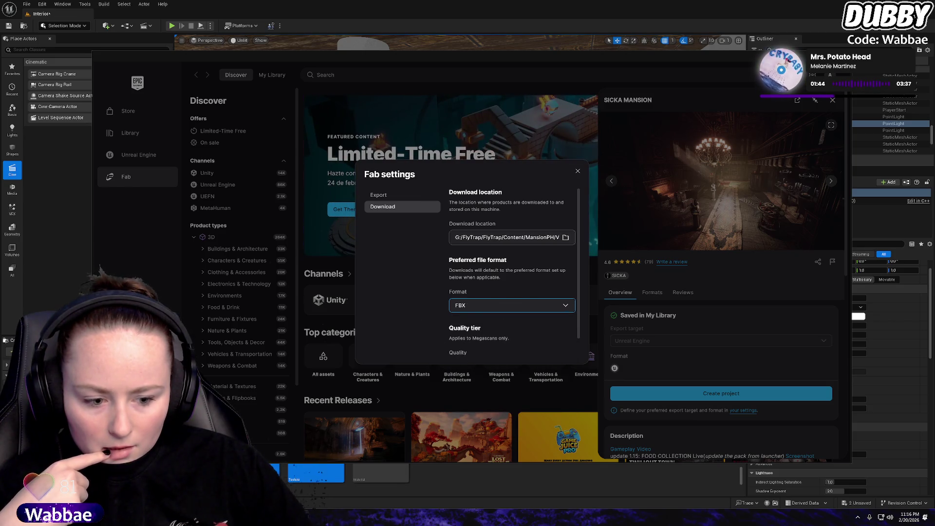
scroll(492, 335, "down", 1)
left_click(520, 344)
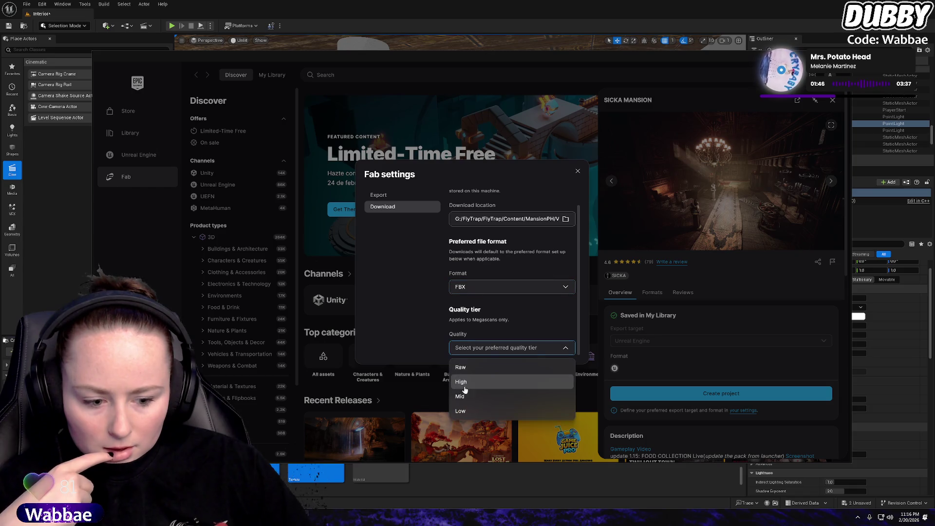
left_click(462, 368)
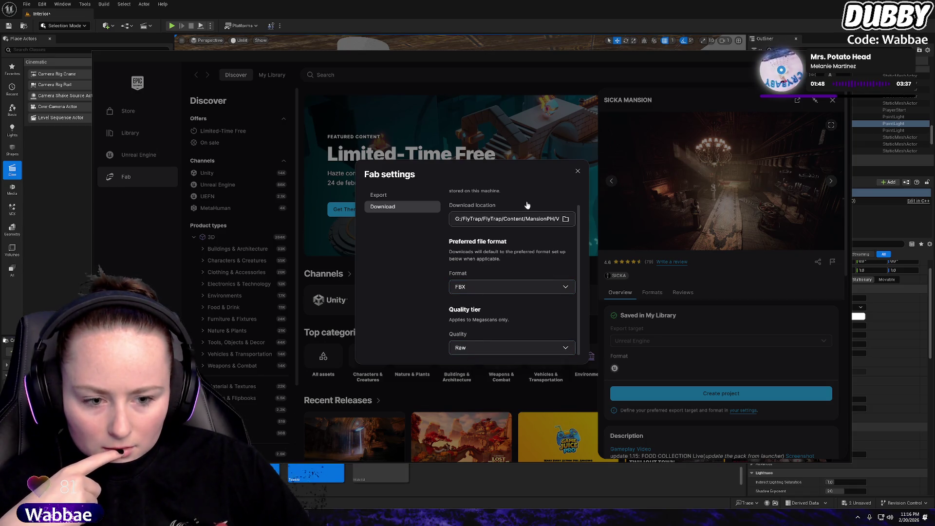
left_click(512, 347)
left_click(476, 381)
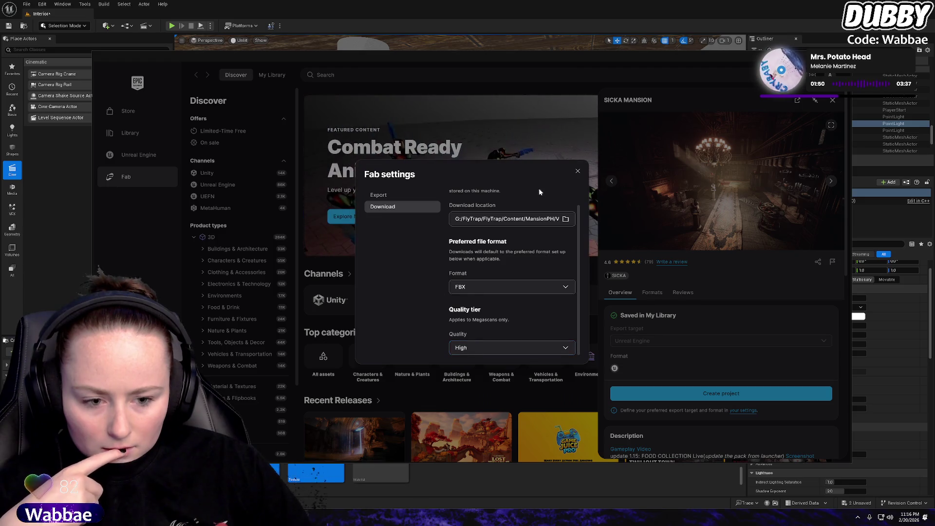
left_click(504, 347)
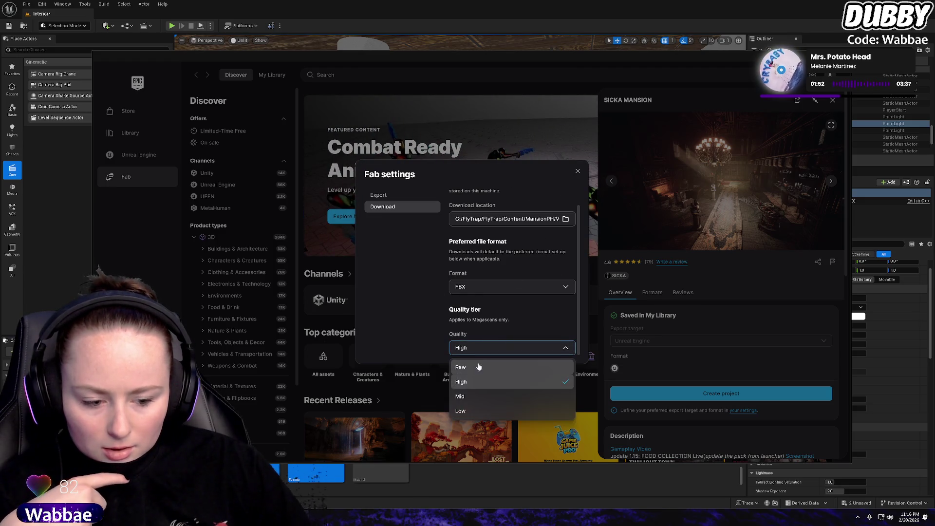
left_click(476, 366)
left_click(577, 172)
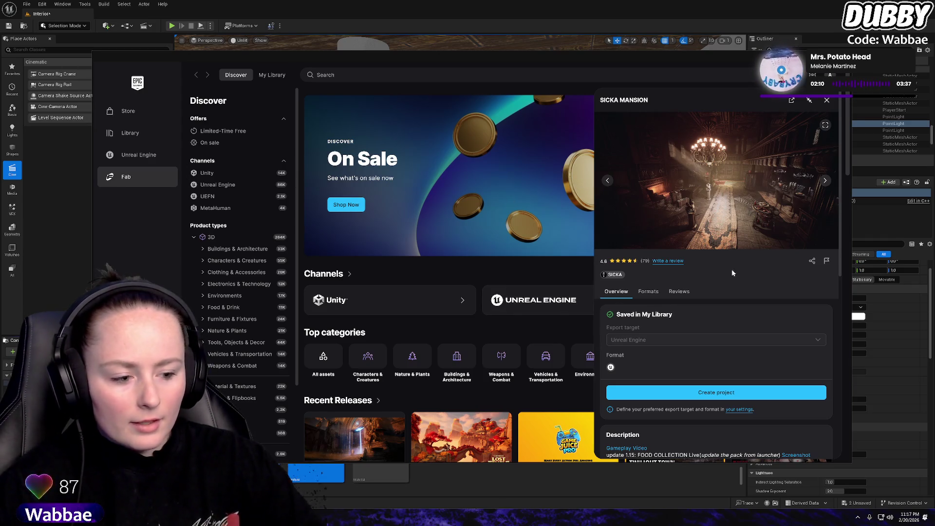
Browse SICKA MANSION's formats, technical details and reviews, then Alt+Tab back to the editor
left_click(650, 292)
scroll(723, 318, "down", 3)
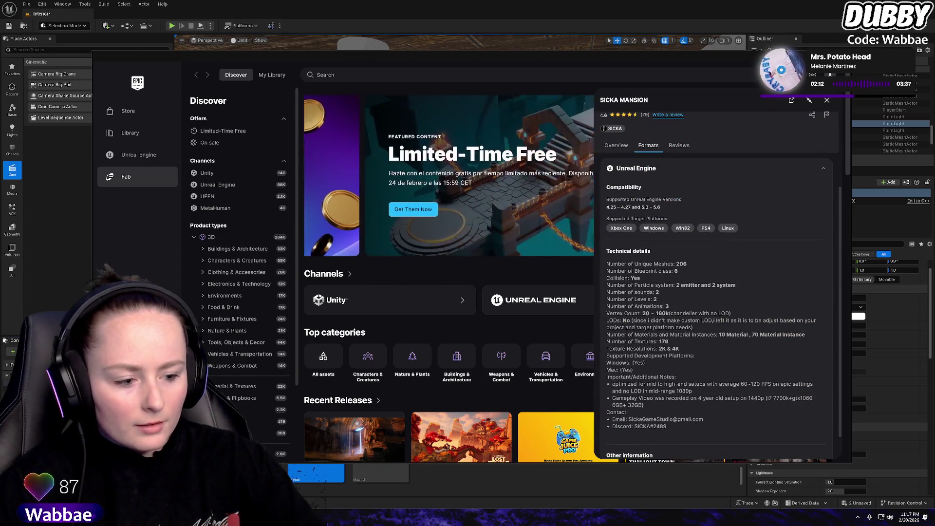
scroll(688, 309, "up", 3)
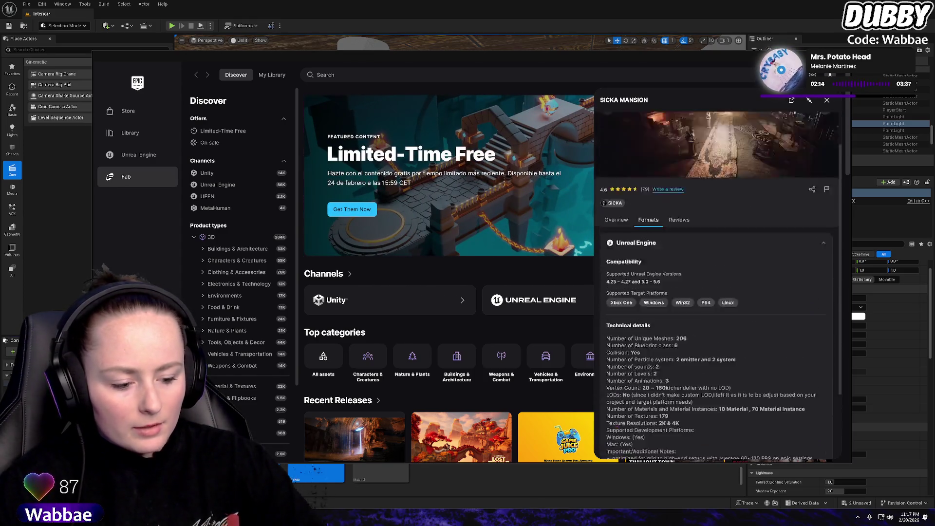
left_click(670, 293)
left_click(638, 292)
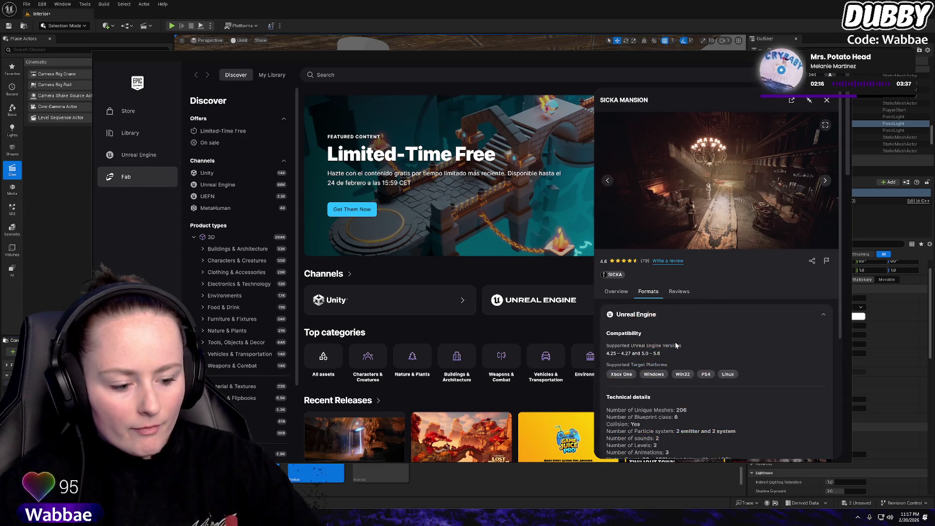
scroll(673, 288, "down", 3)
scroll(685, 279, "up", 3)
left_click(679, 292)
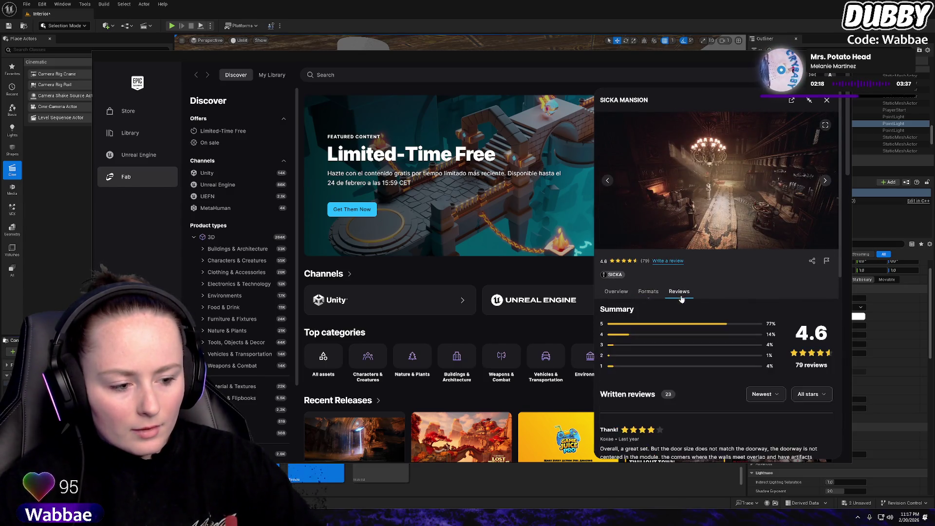
scroll(682, 300, "down", 3)
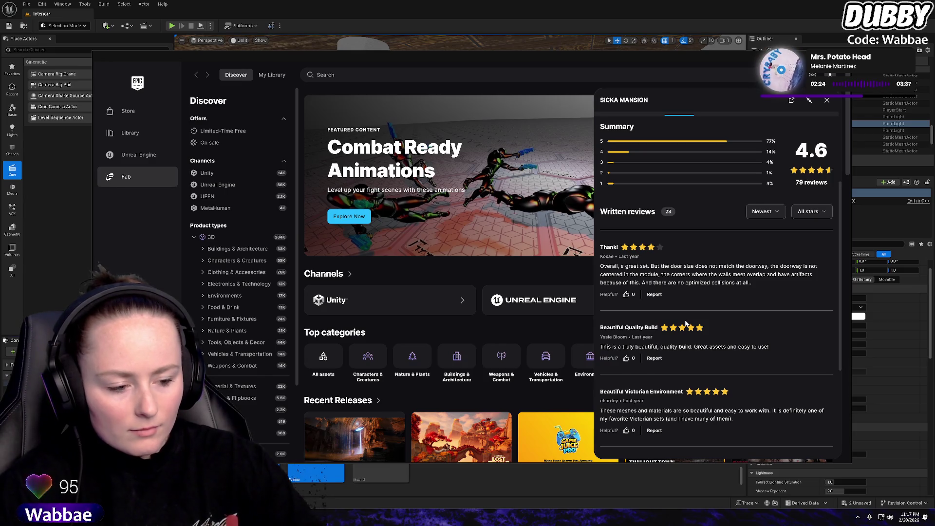
scroll(686, 323, "down", 3)
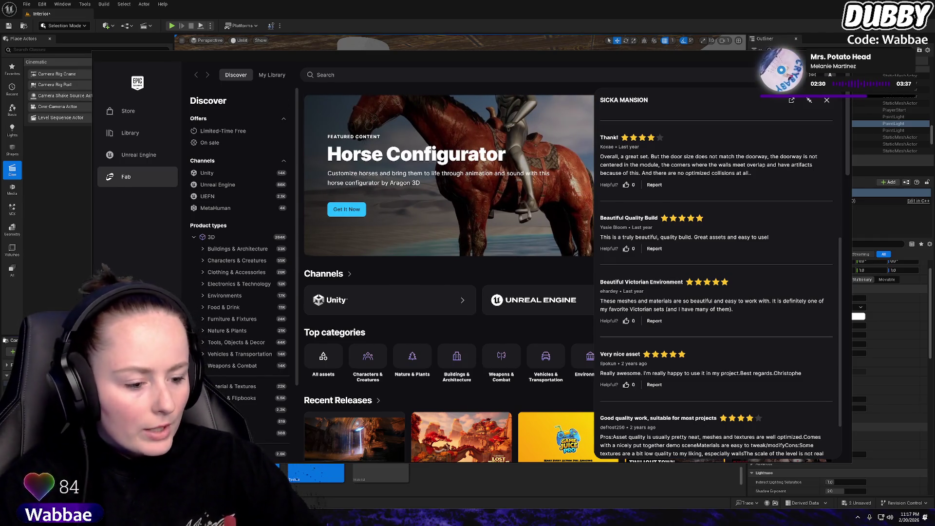
scroll(681, 243, "down", 2)
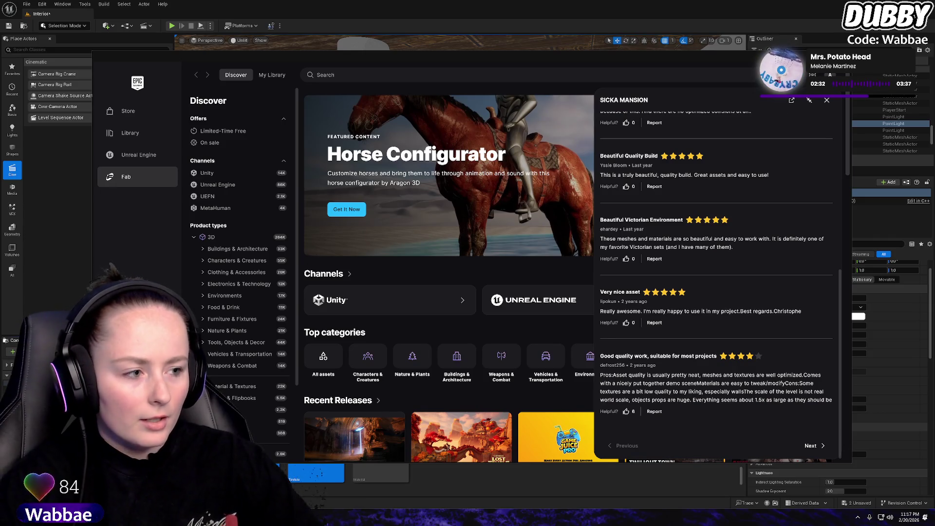
key("alt+Tab")
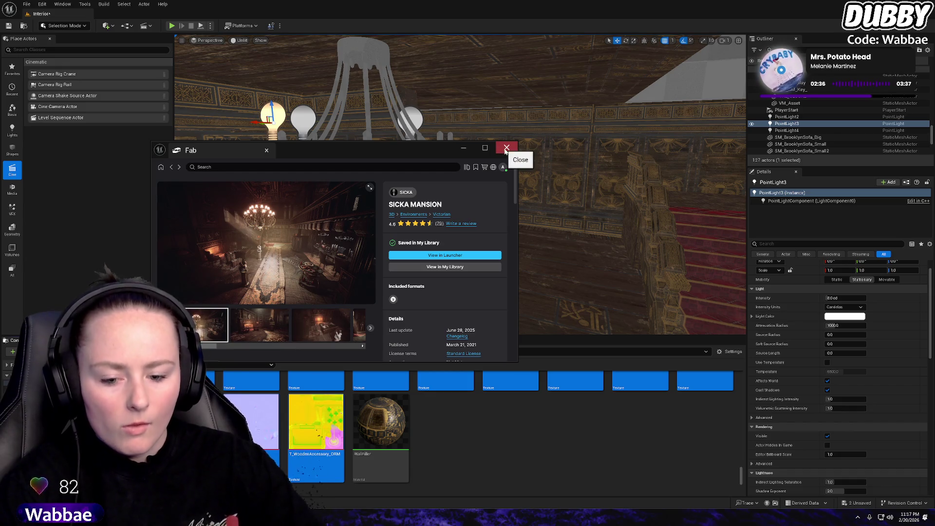
Close the Fab page, turn the viewport toward the red staircase, and open the File menu
left_click(506, 149)
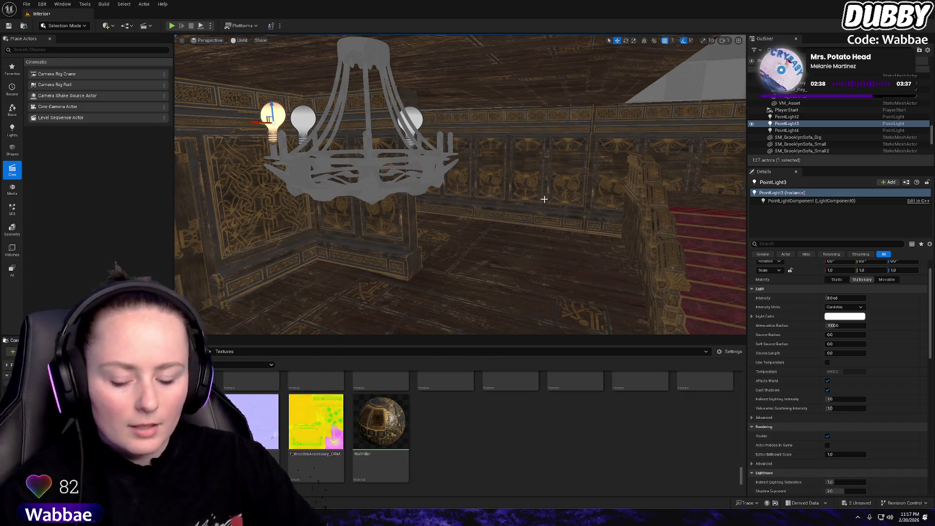
mouse_move(544, 198)
left_mouse_down()
mouse_move(692, 203)
mouse_move(545, 199)
left_mouse_up()
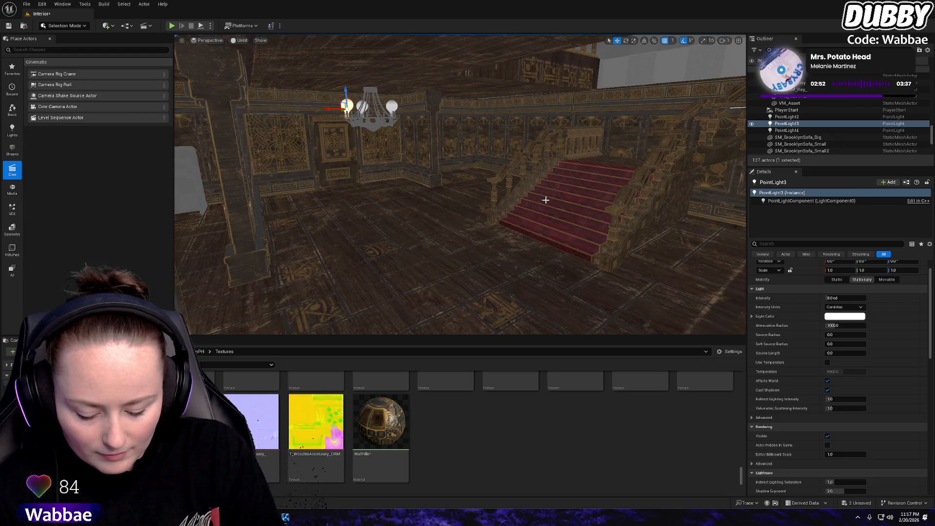
left_click(28, 4)
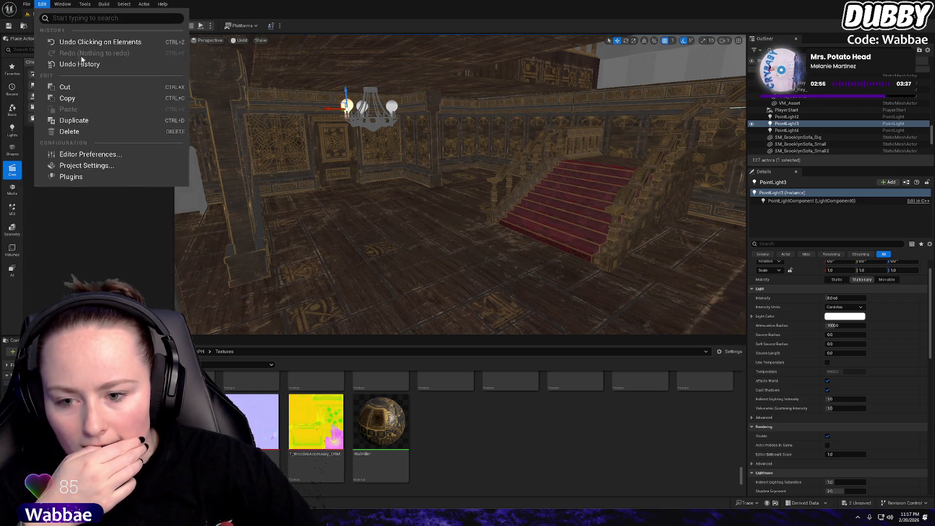
Open Edit > Project Settings, search for 'file', scroll the results, then clear the search
mouse_move(49, 4)
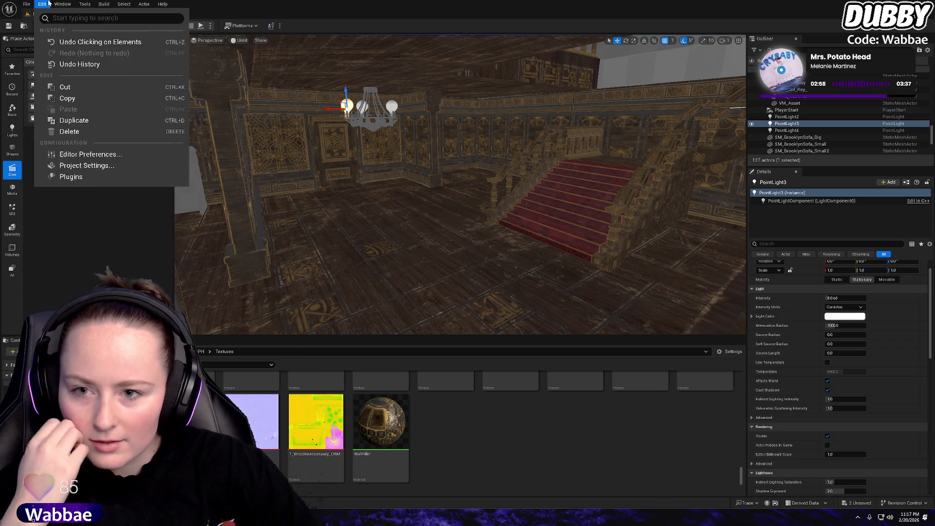
left_click(80, 170)
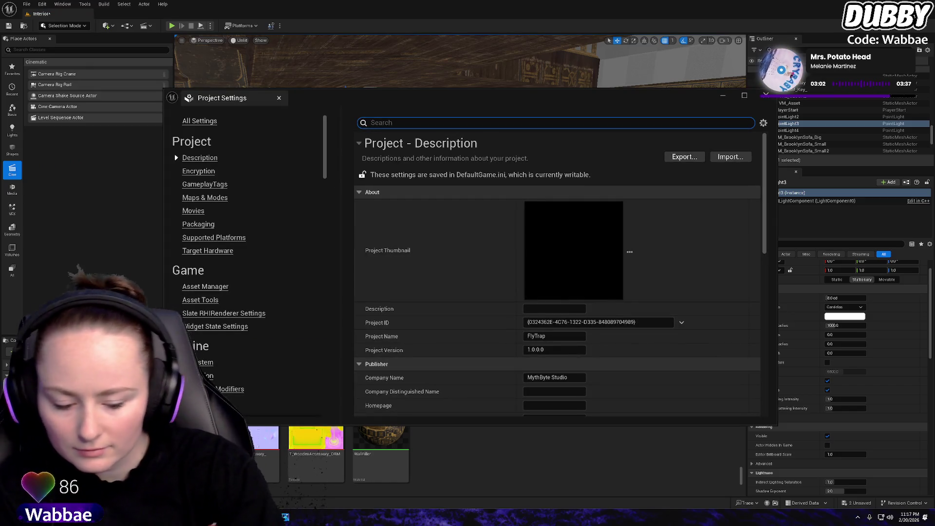
type("pathing")
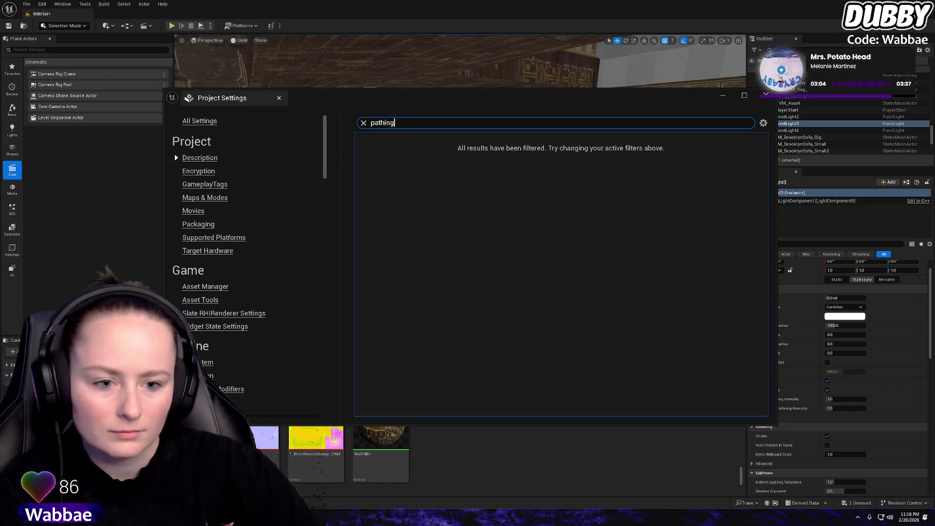
type("file")
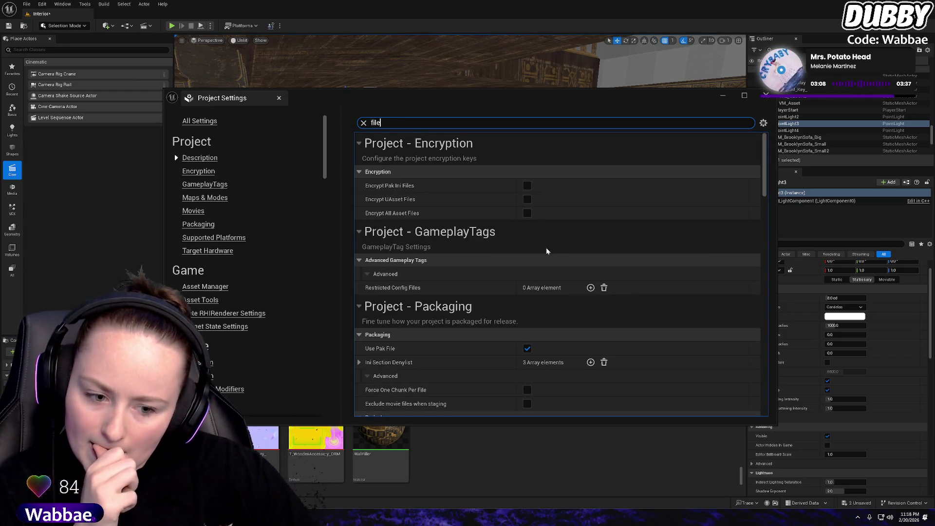
scroll(471, 305, "down", 1)
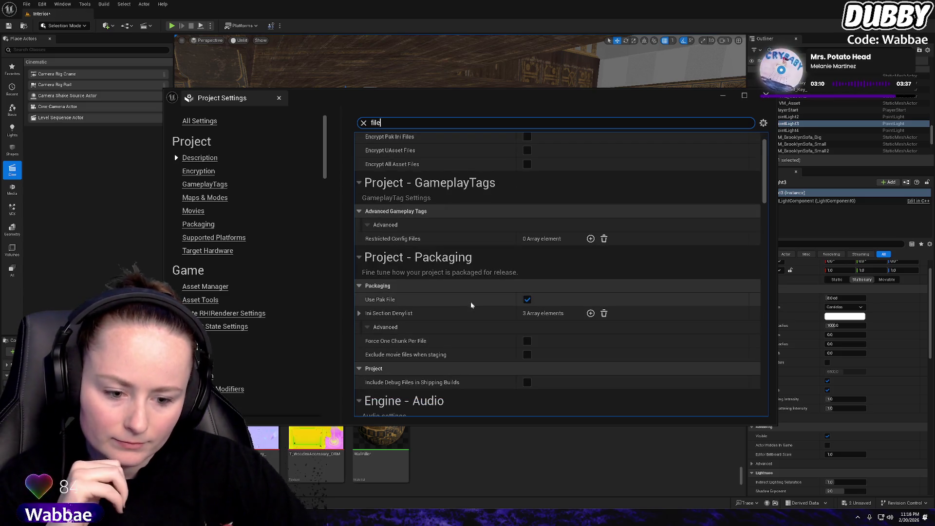
scroll(471, 305, "down", 4)
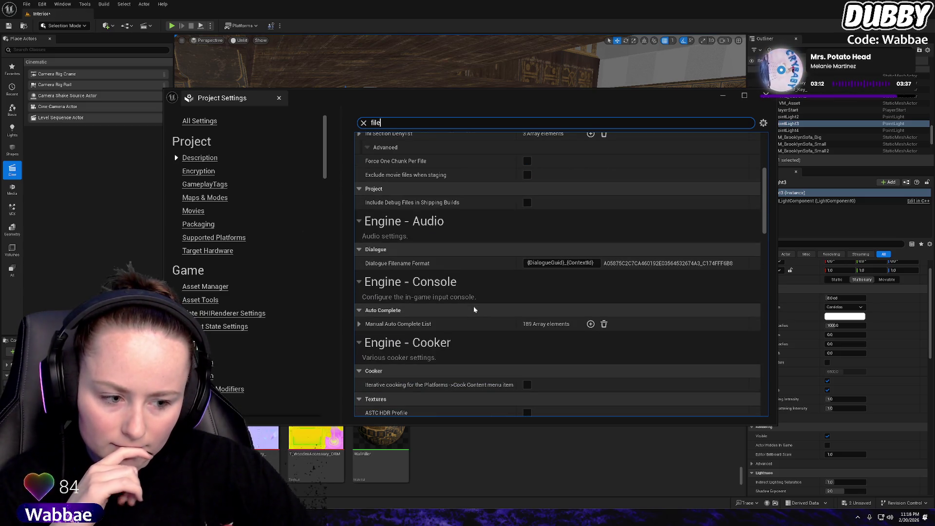
scroll(471, 309, "down", 1)
scroll(472, 305, "down", 3)
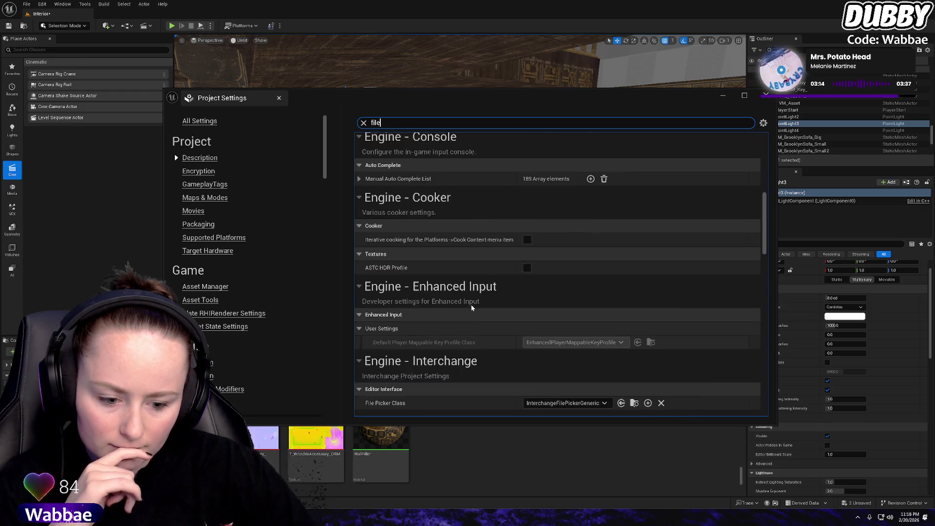
scroll(471, 306, "down", 2)
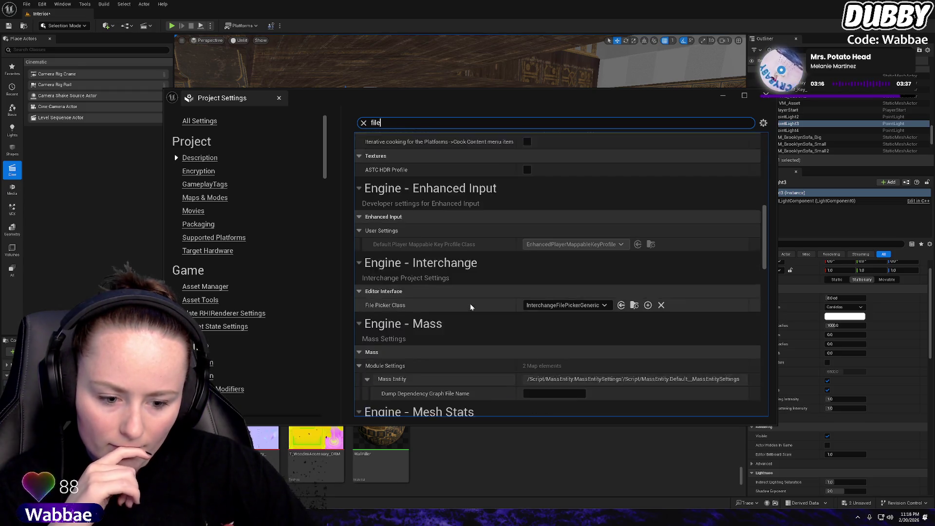
scroll(470, 307, "down", 3)
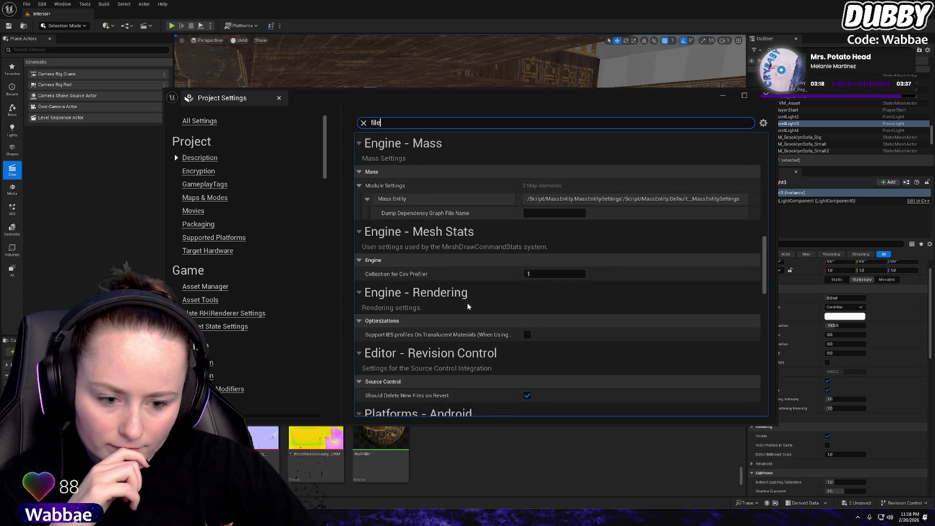
scroll(468, 306, "down", 2)
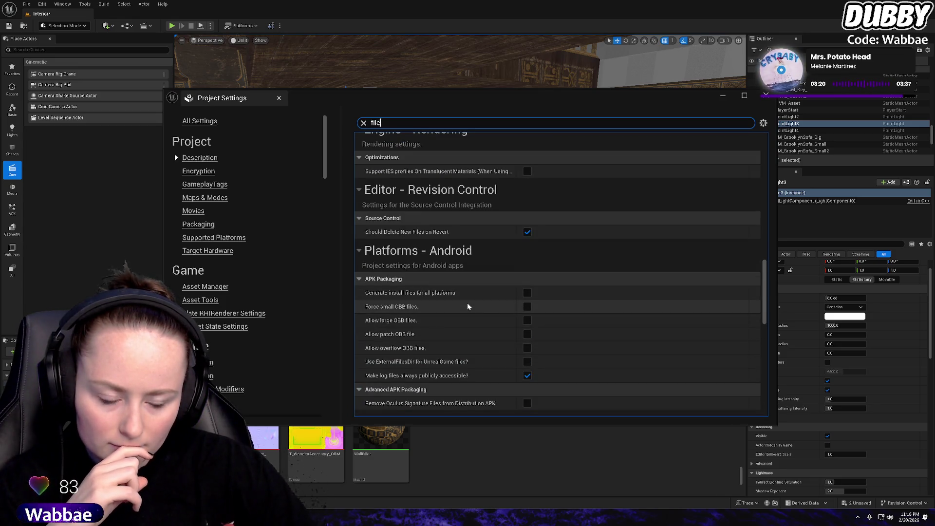
scroll(468, 306, "down", 4)
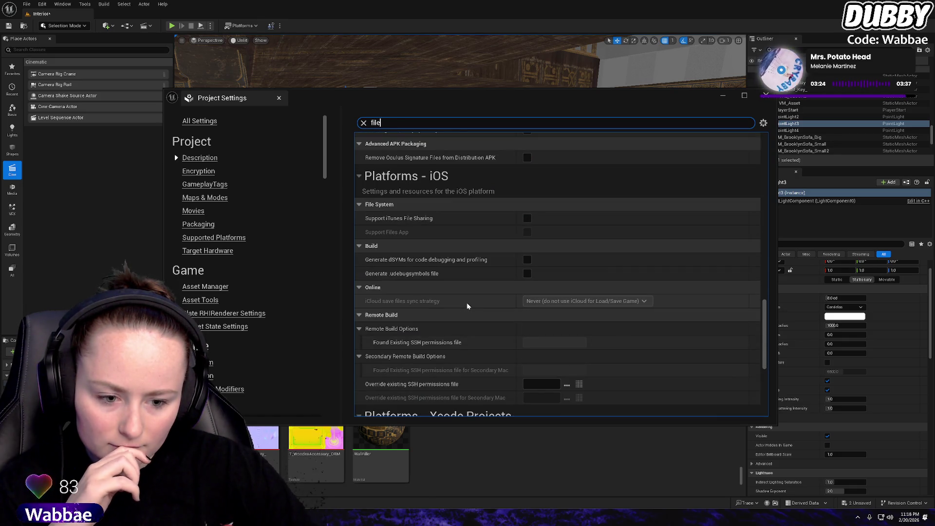
scroll(468, 306, "down", 3)
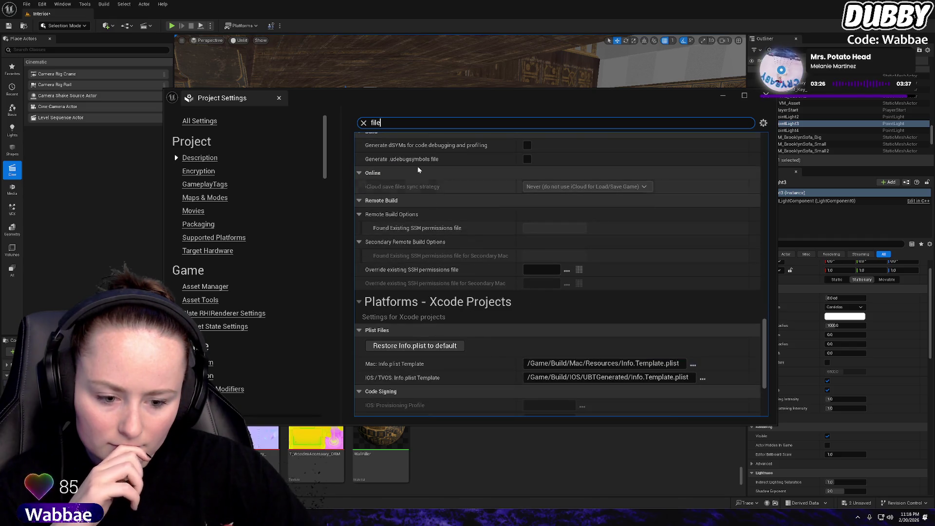
key("BackSpace")
key("BackSpace")
key("BackSpace")
Filter Project Settings by 'material' and scroll through the matching settings
type("ma")
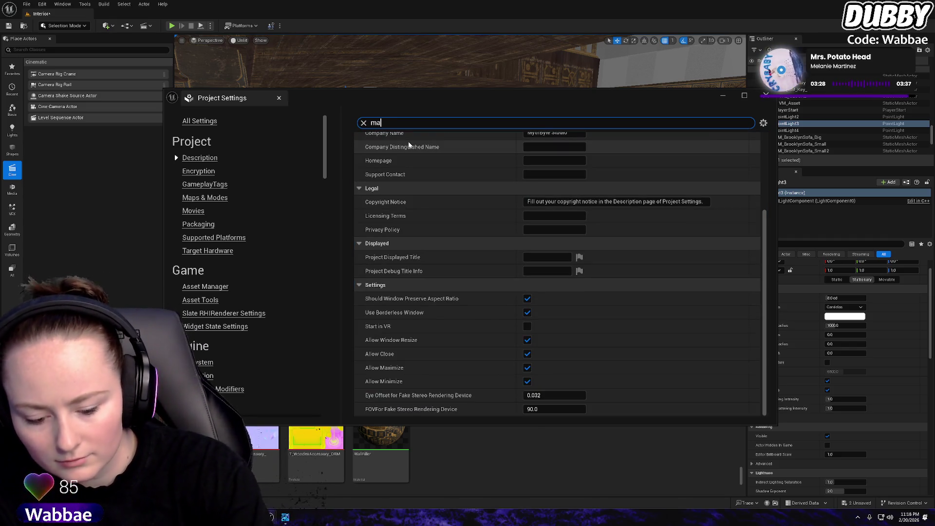
type("terial")
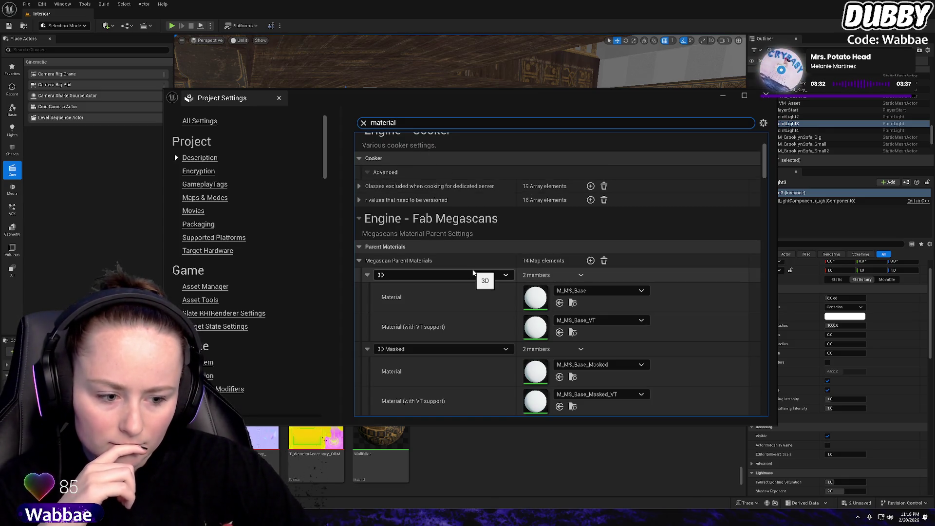
scroll(480, 267, "down", 2)
scroll(439, 246, "down", 5)
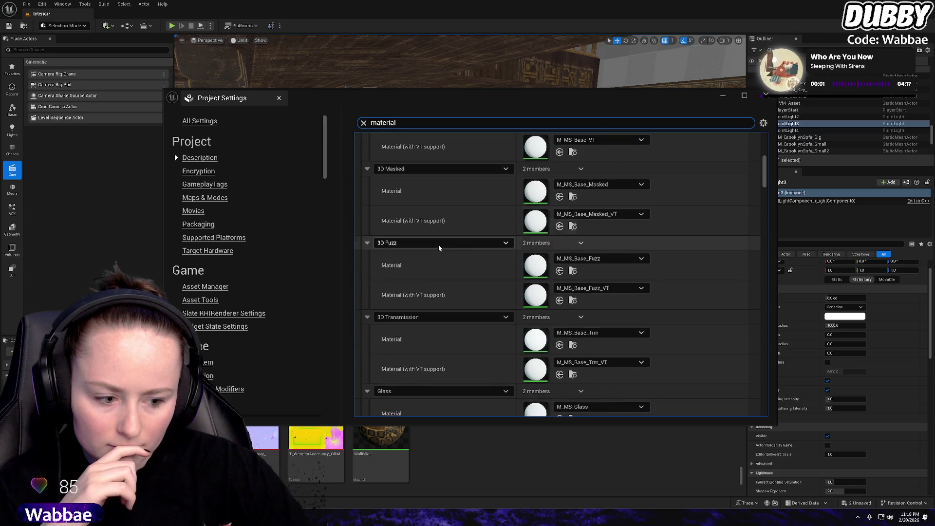
scroll(438, 245, "down", 10)
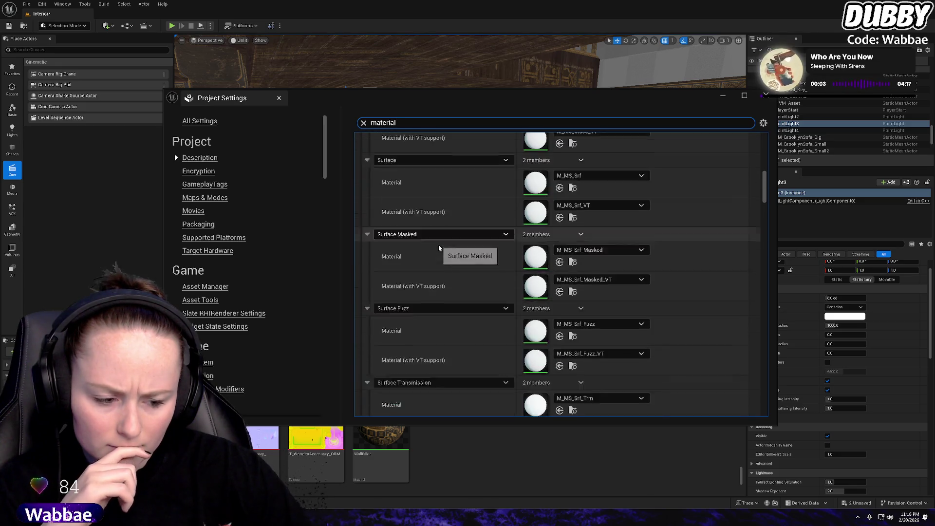
scroll(439, 244, "down", 10)
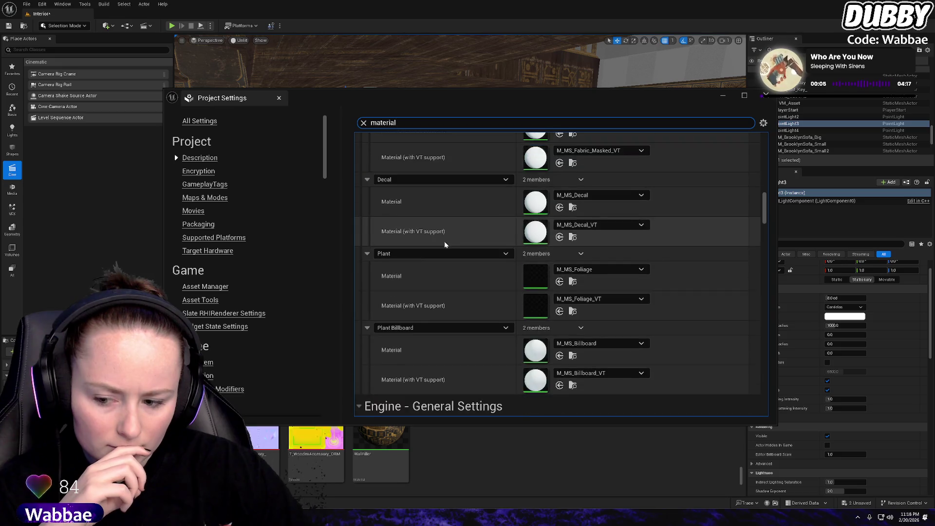
scroll(445, 242, "down", 5)
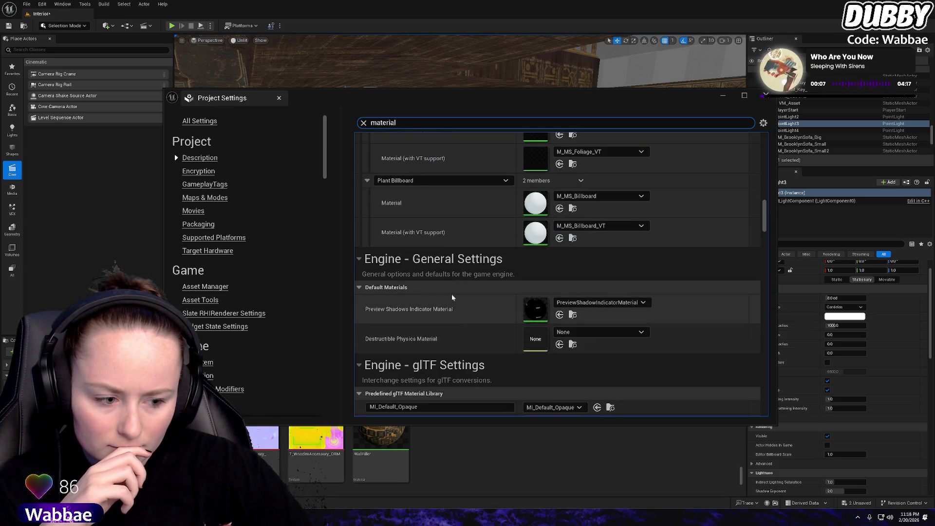
scroll(480, 273, "down", 5)
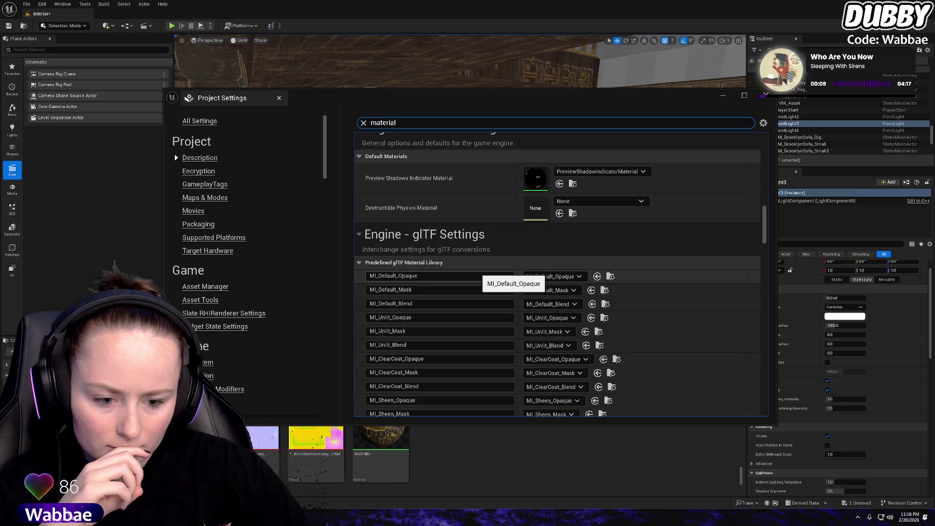
scroll(480, 273, "down", 10)
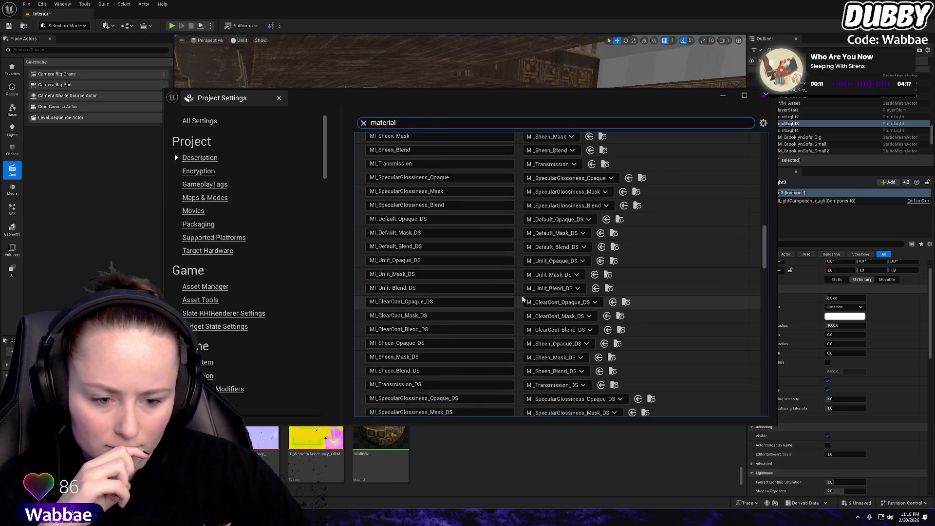
scroll(522, 299, "down", 8)
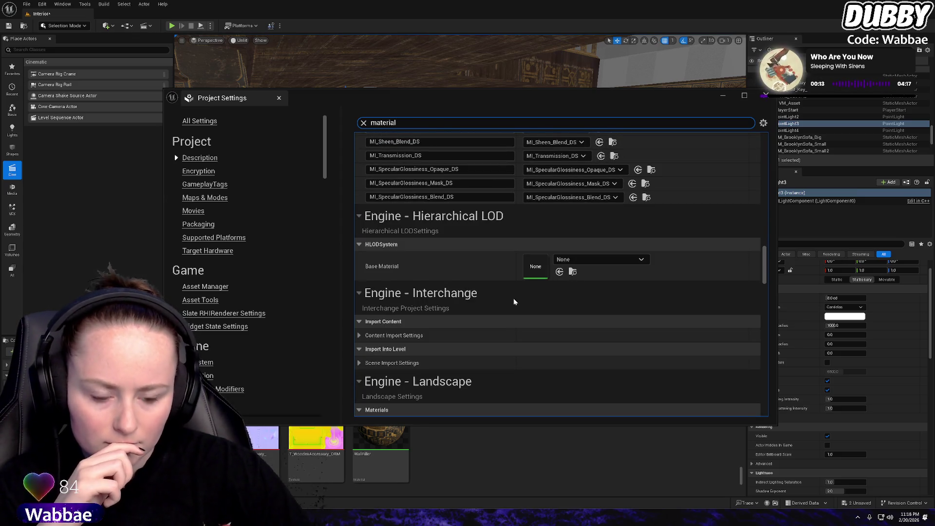
scroll(492, 288, "down", 3)
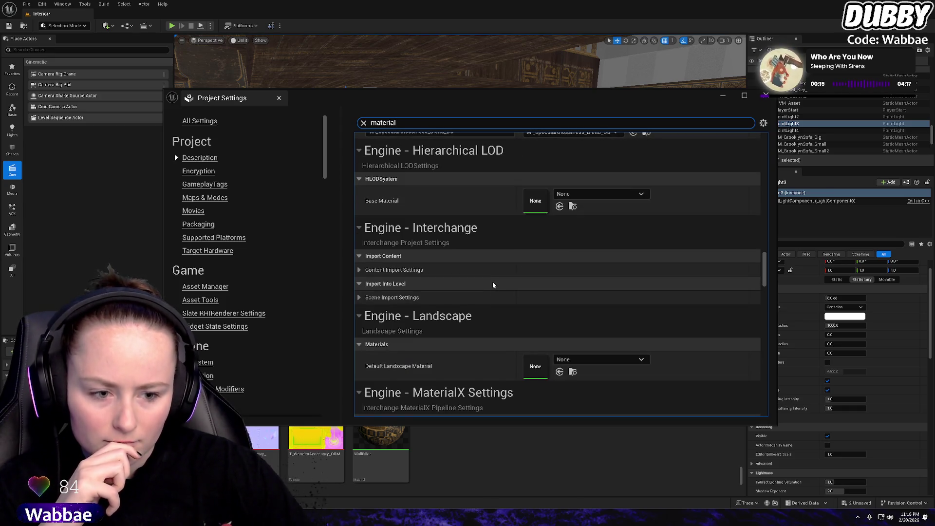
scroll(494, 281, "down", 7)
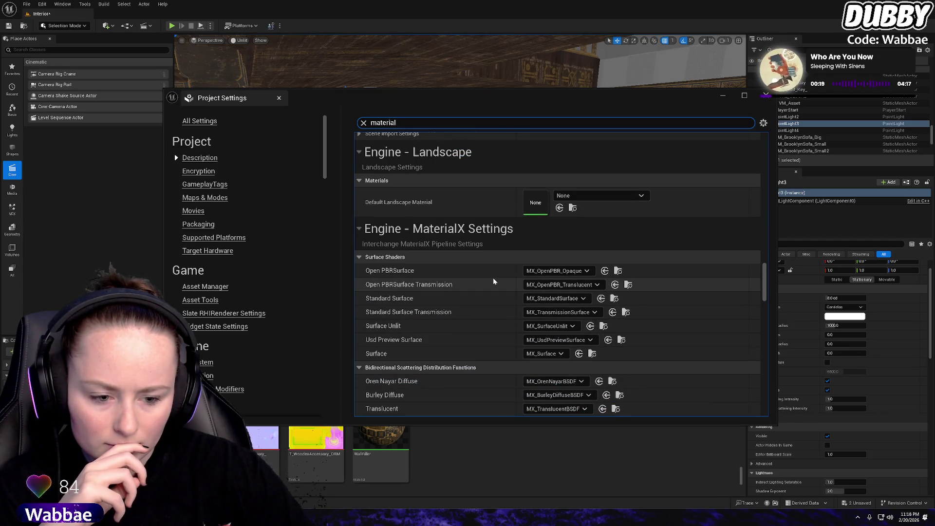
scroll(493, 281, "down", 10)
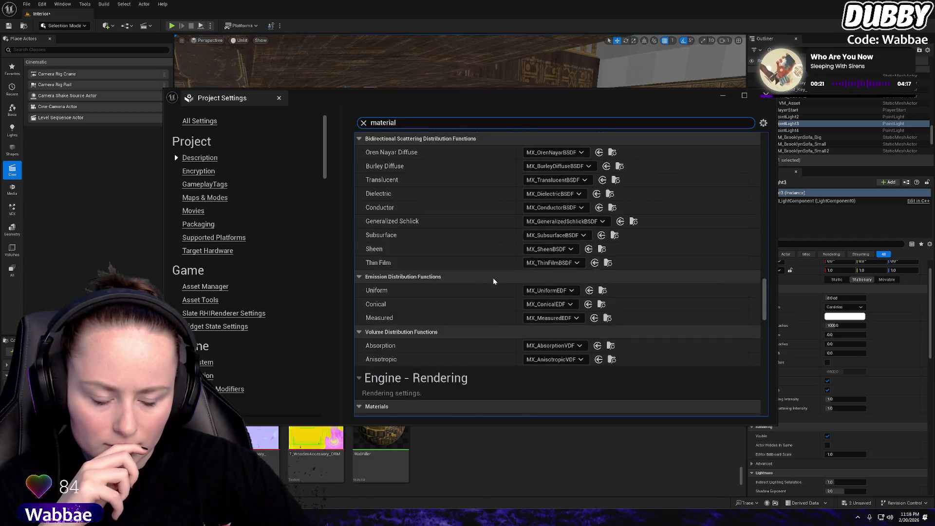
scroll(493, 281, "down", 6)
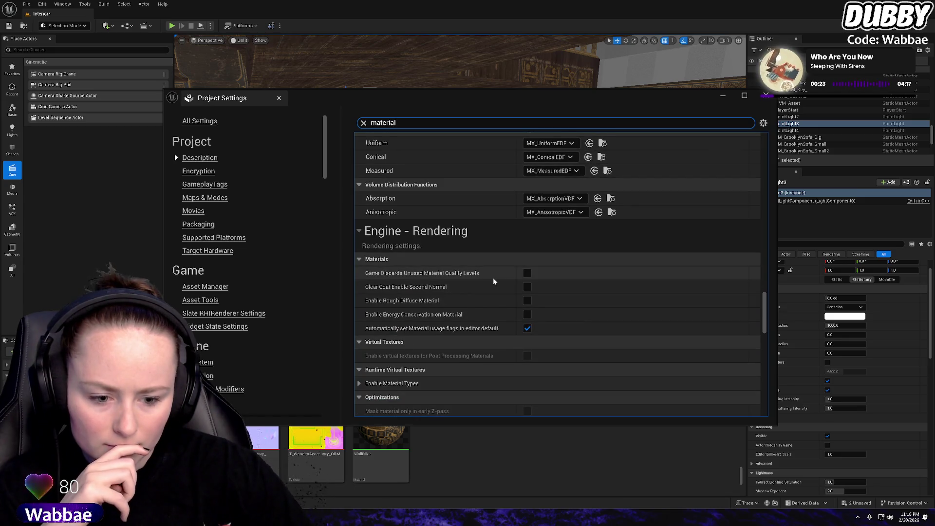
scroll(493, 281, "down", 5)
scroll(493, 281, "down", 1)
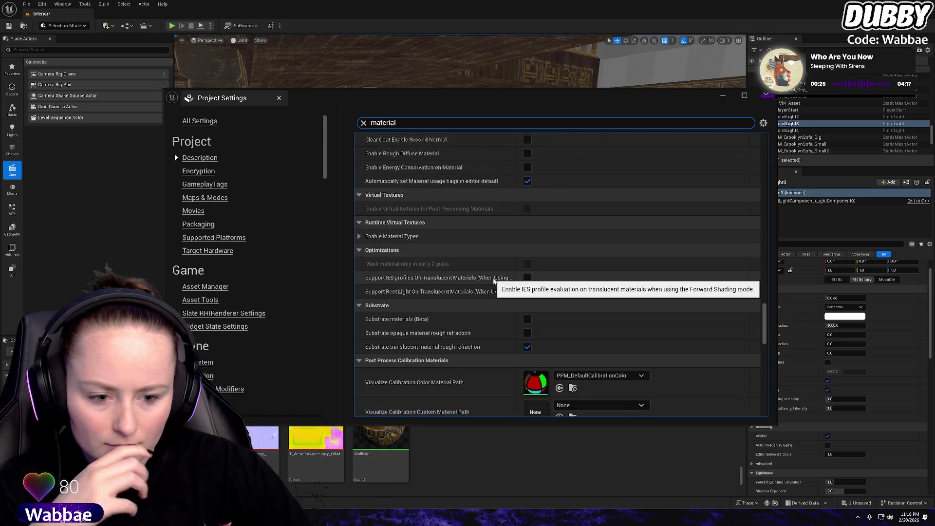
Expand Runtime Virtual Textures' Enable Material Types and review which types are enabled
left_click(391, 237)
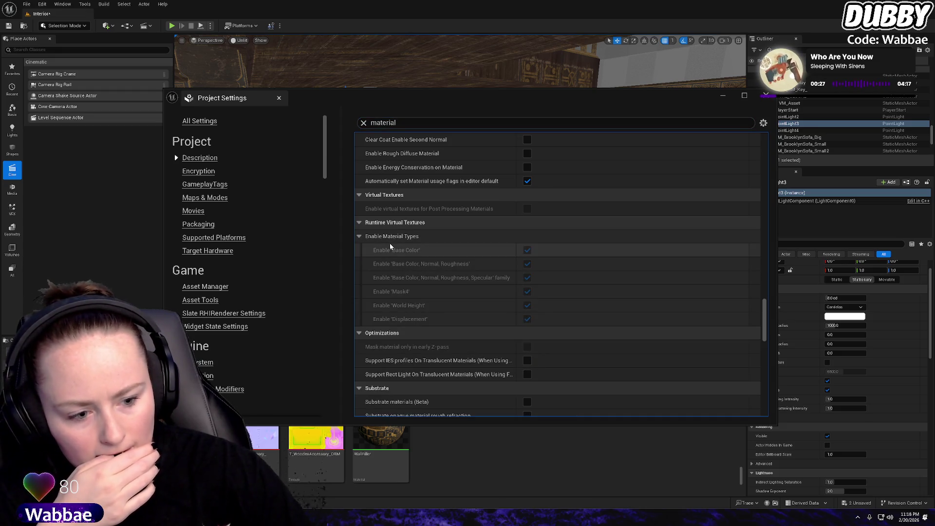
scroll(418, 277, "down", 2)
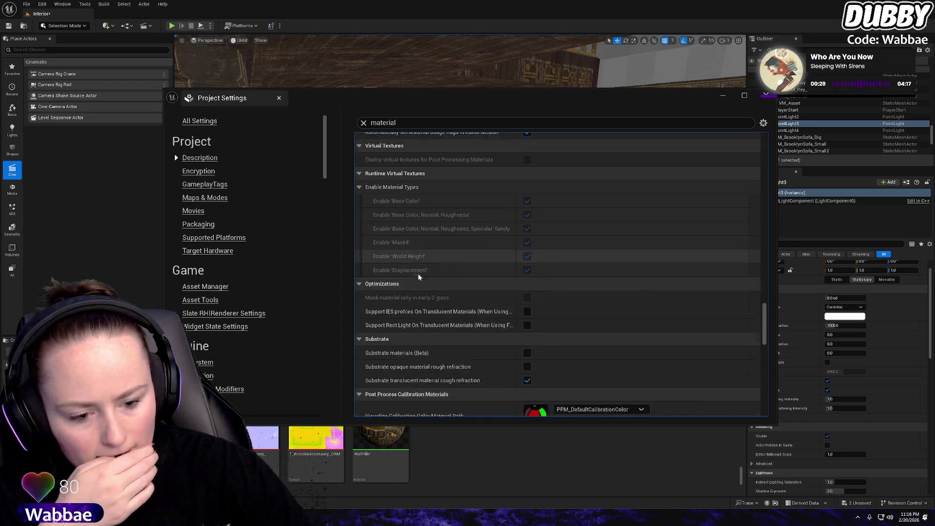
scroll(418, 276, "down", 3)
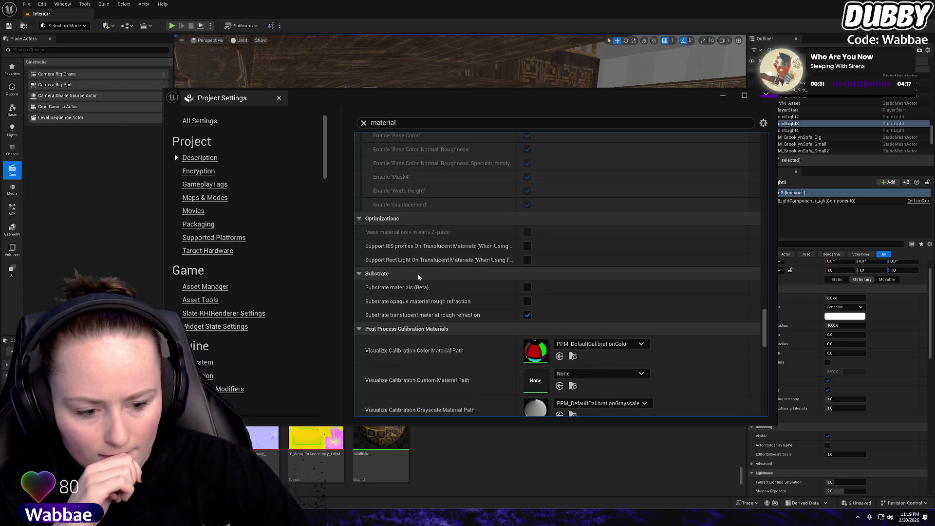
scroll(418, 277, "down", 1)
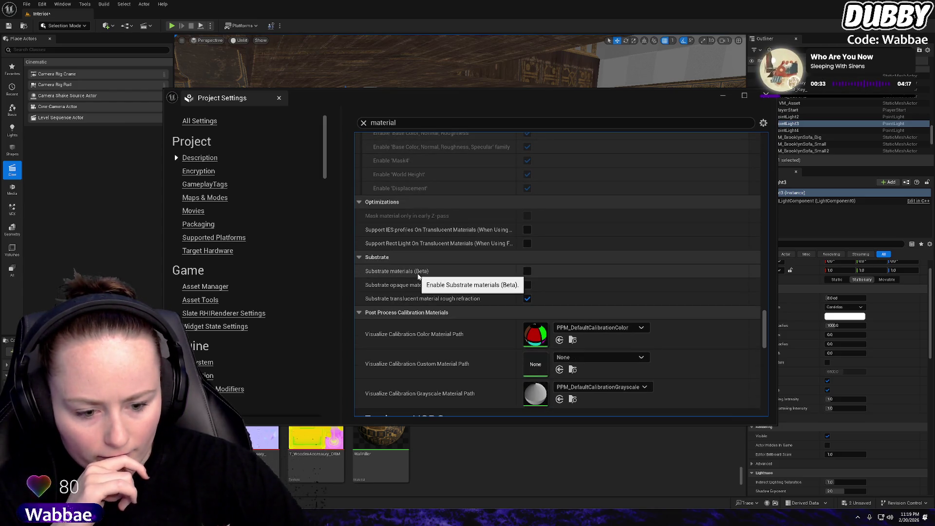
scroll(418, 276, "down", 4)
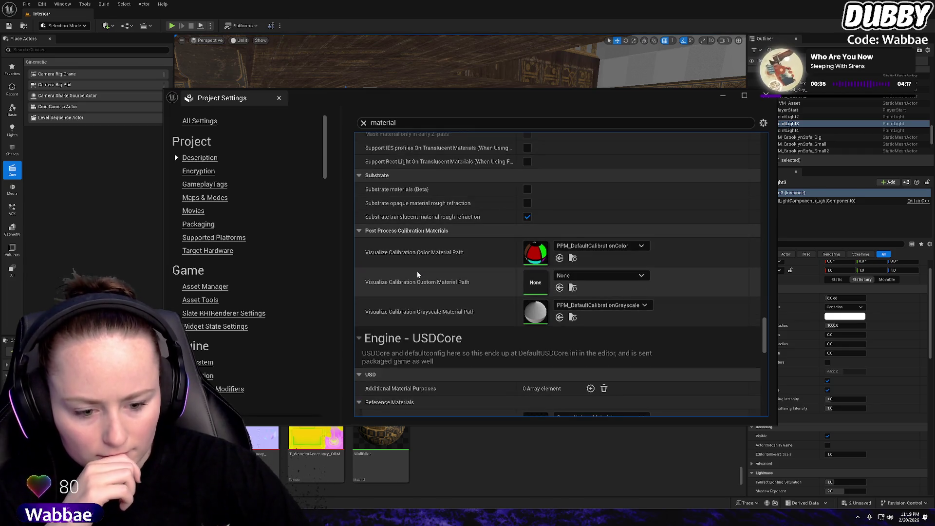
scroll(417, 275, "down", 4)
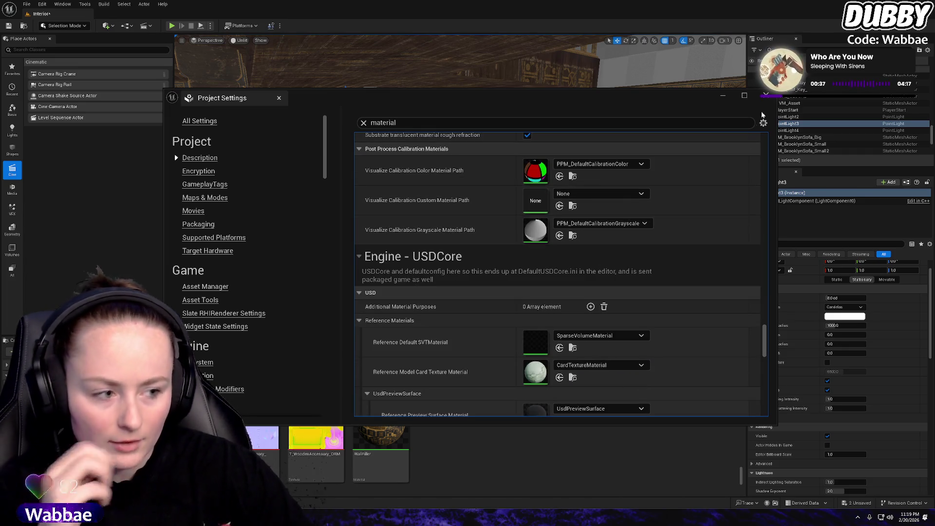
Inspect Asset Manager's Primary Asset Types to Scan, then scroll through the Asset Tools settings
left_click(199, 289)
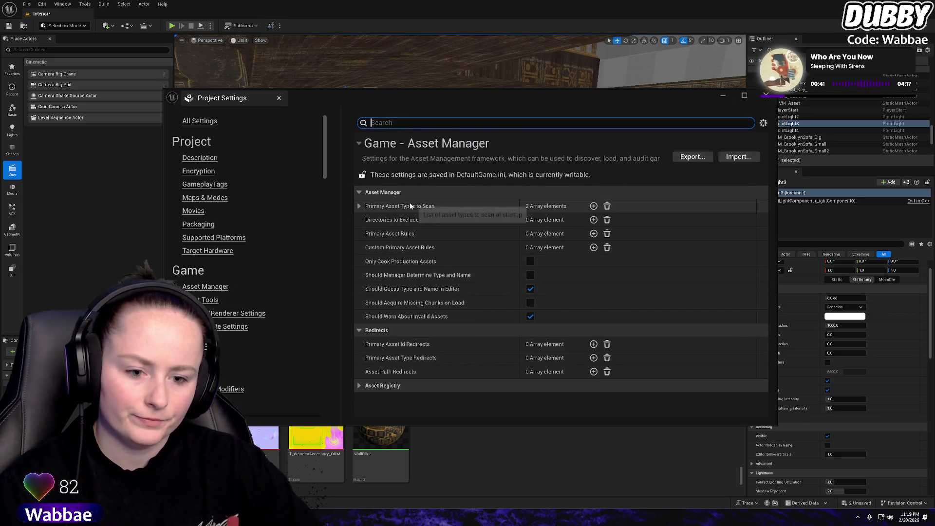
left_click(360, 206)
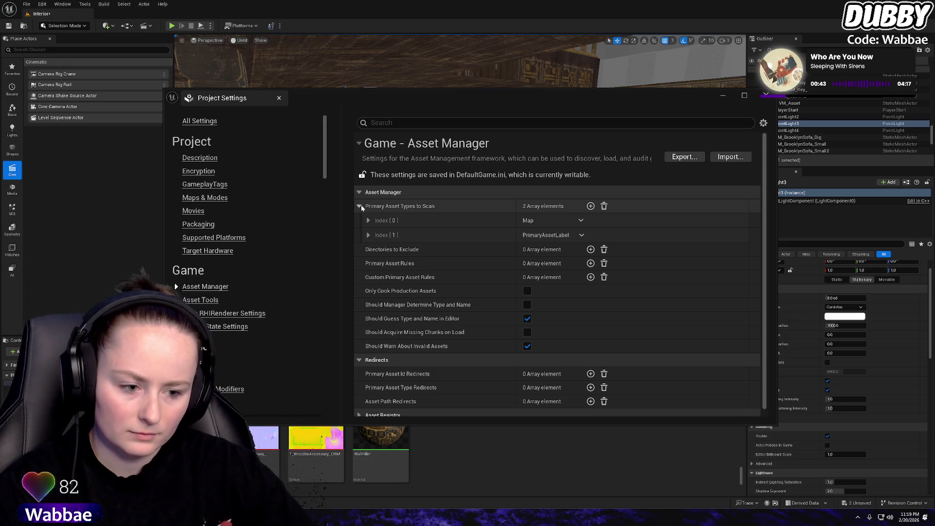
left_click(360, 207)
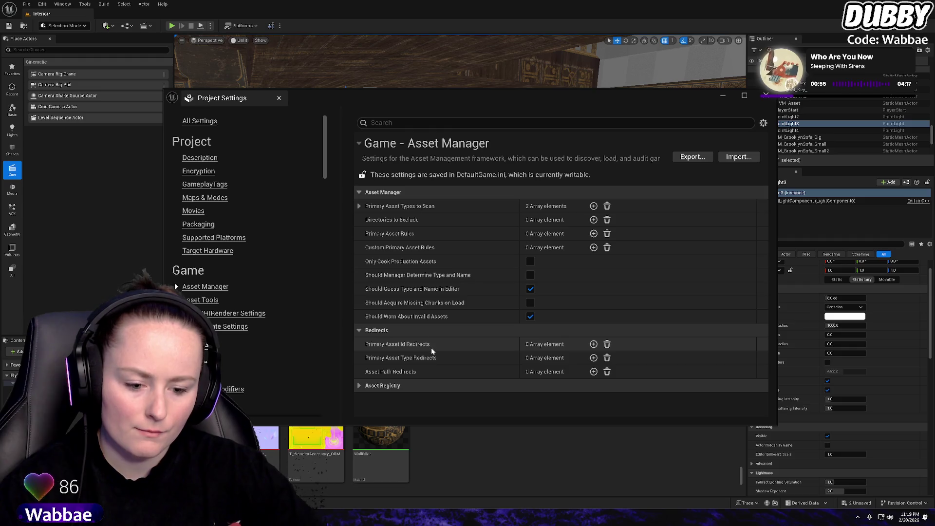
left_click(209, 301)
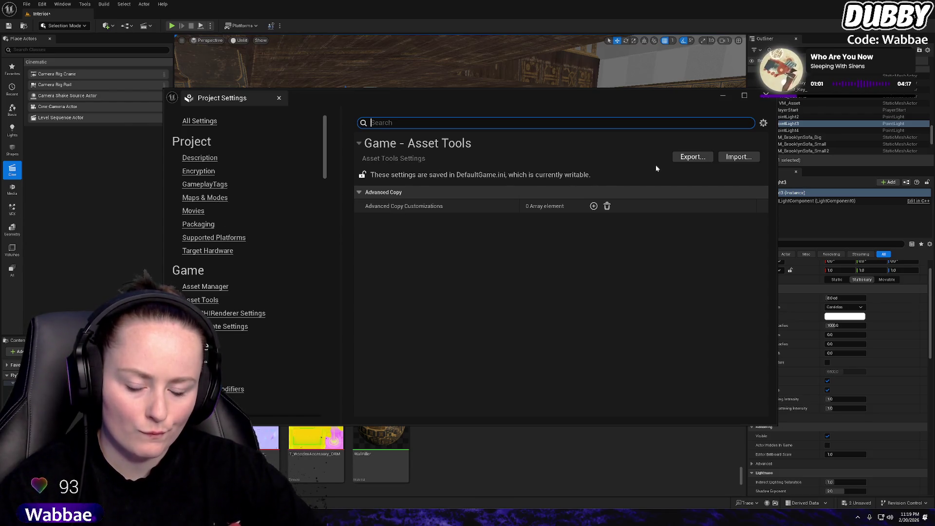
scroll(249, 311, "down", 5)
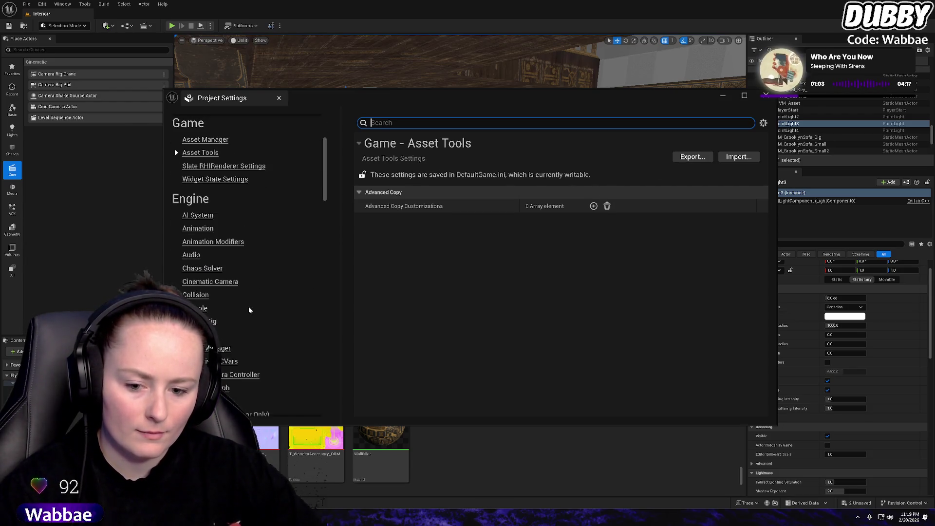
scroll(259, 288, "down", 2)
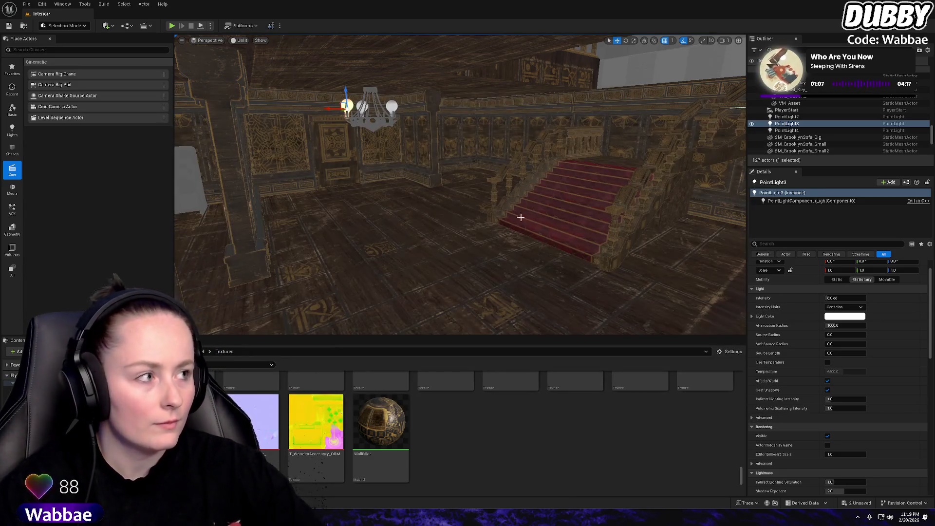
Duplicate a chandelier bulb light into PointLight5, then switch to the References folder in File Explorer
key("f")
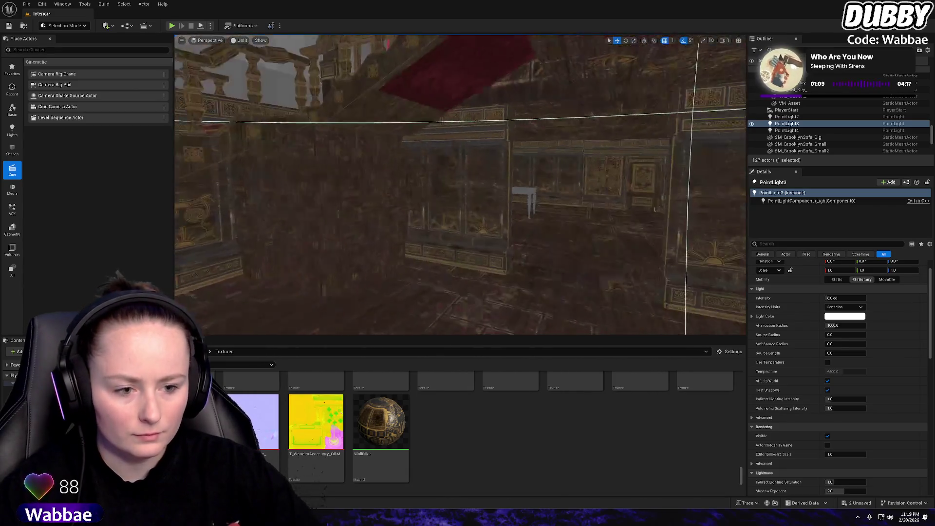
mouse_move(461, 185)
left_mouse_down()
mouse_move(460, 176)
mouse_move(460, 204)
mouse_move(460, 146)
mouse_move(299, 167)
left_mouse_up()
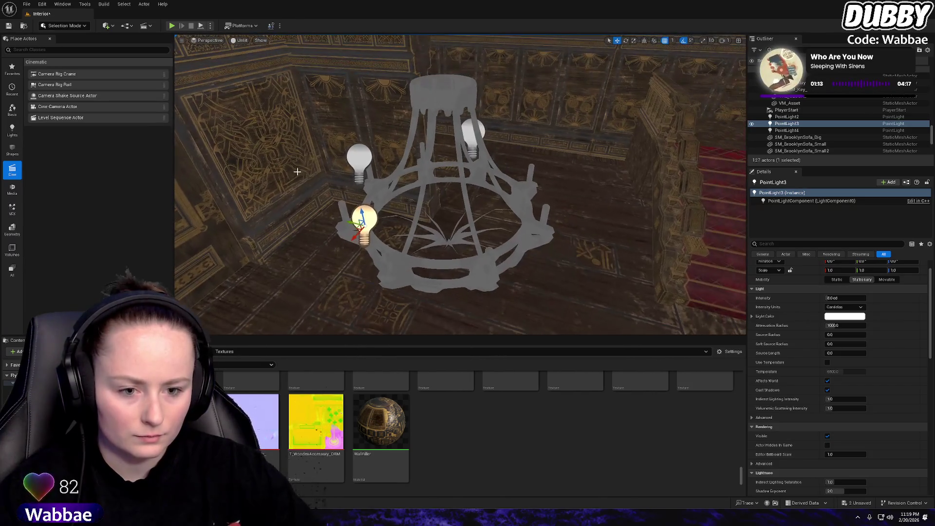
left_click(359, 155)
mouse_move(359, 155)
left_mouse_down("alt")
mouse_move(337, 161)
mouse_move(567, 231)
left_mouse_up("alt")
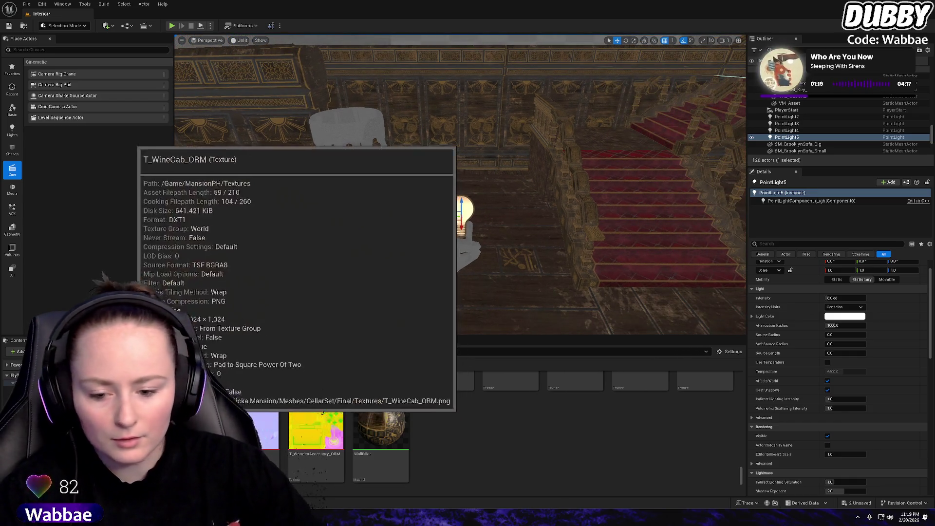
key("alt+Tab")
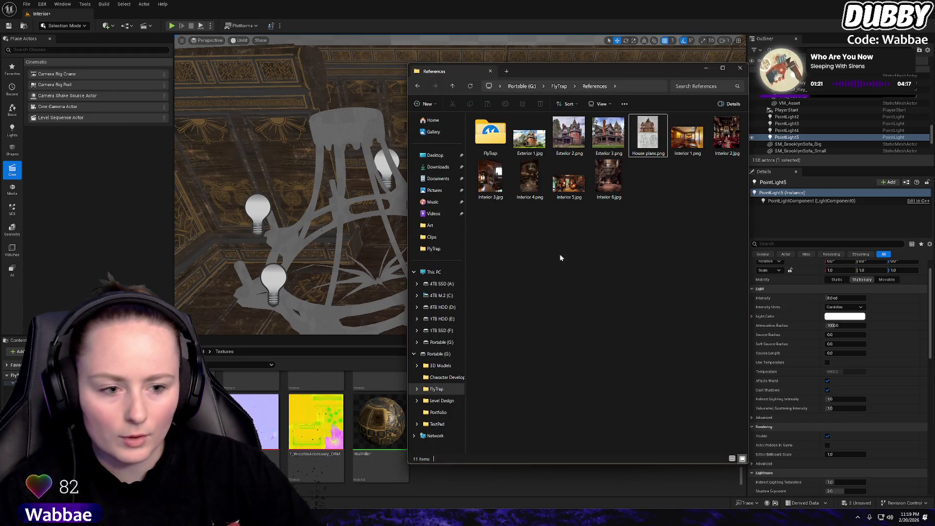
Go up to FlyTrap and descend through FlyTrap and Content into the MansionPH folder
left_click(565, 87)
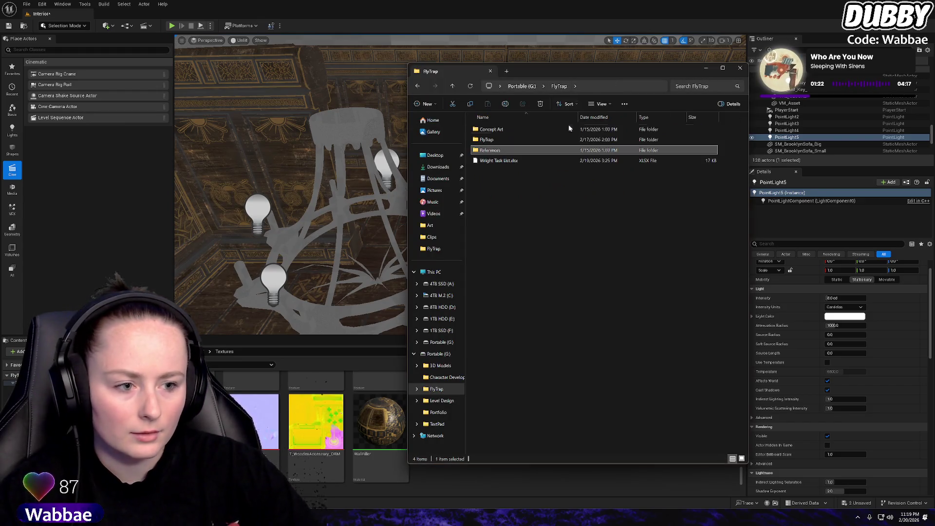
left_click(508, 142)
double_click(508, 142)
double_click(508, 141)
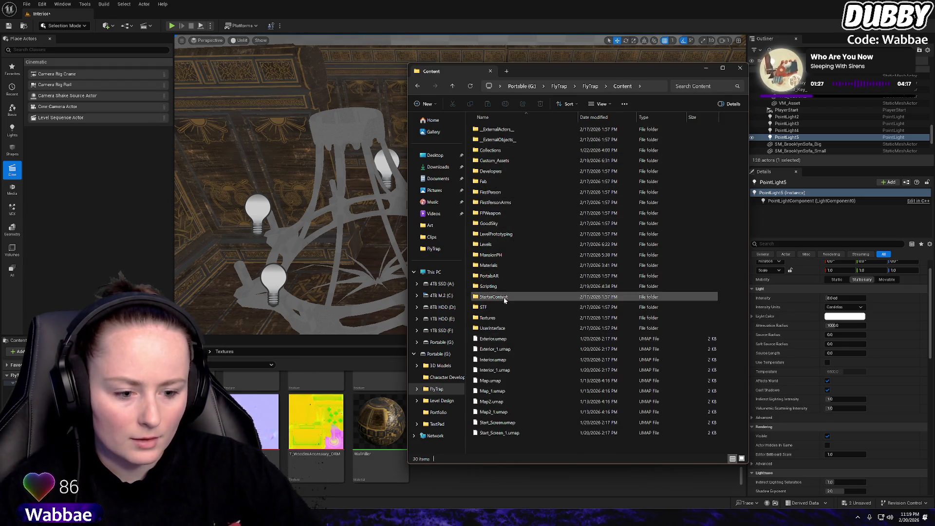
double_click(500, 256)
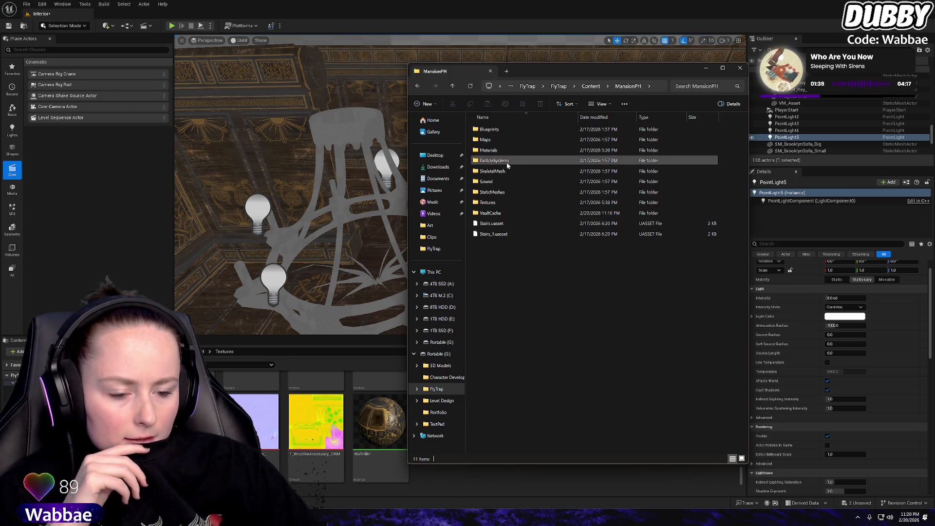
Scroll through MansionPH's Materials folder contents, then return to MansionPH
double_click(512, 151)
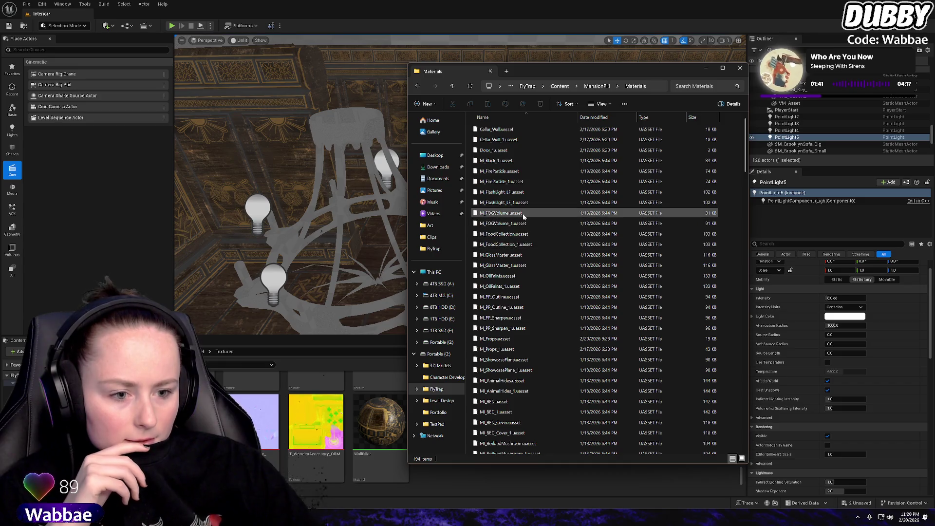
scroll(560, 286, "down", 5)
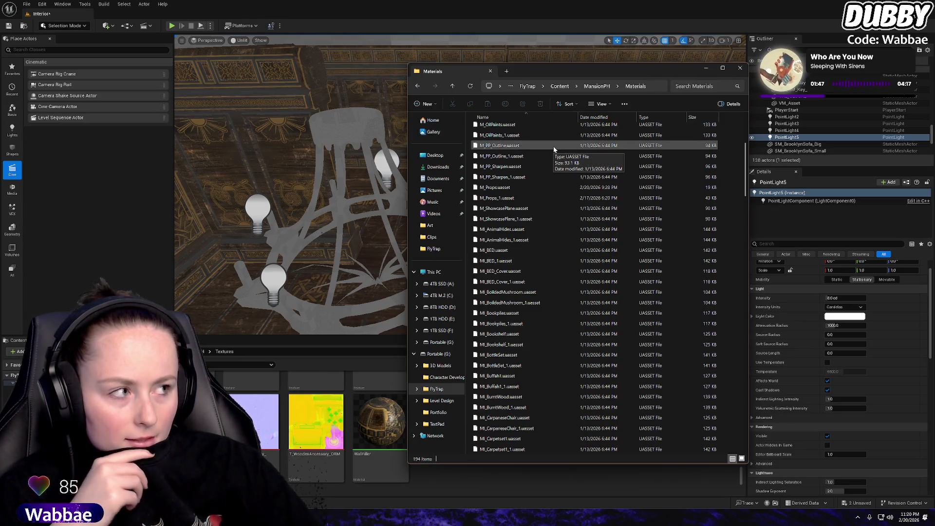
left_click(599, 86)
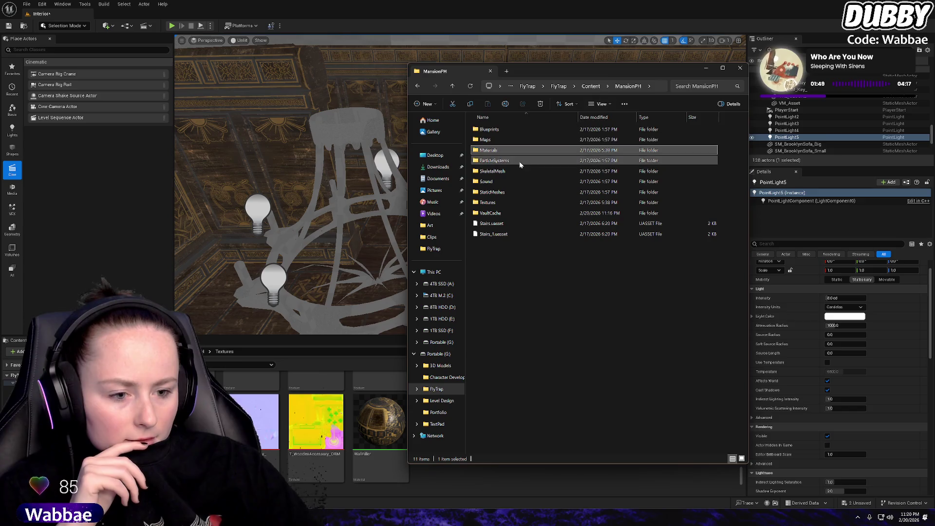
Check the StaticMeshes and empty VaultCache folders, ending back in Materials with 194 items
double_click(507, 192)
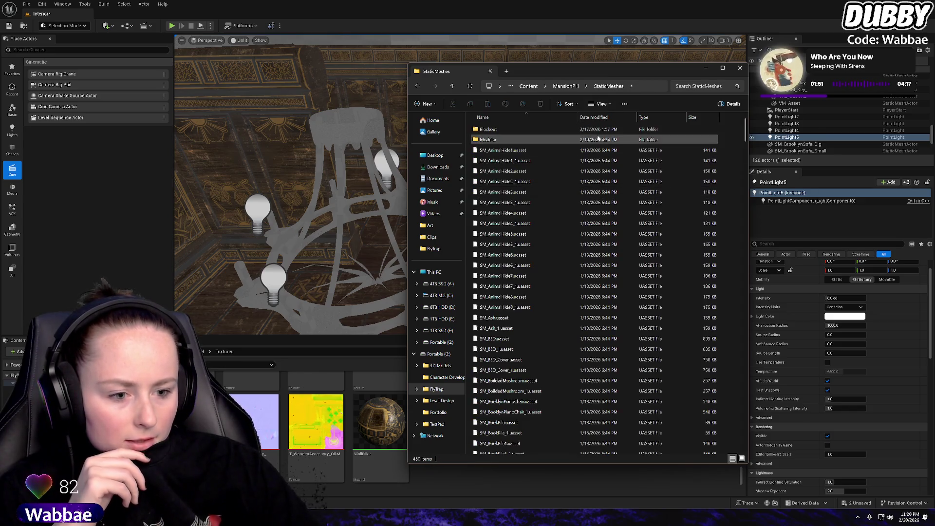
left_click(566, 87)
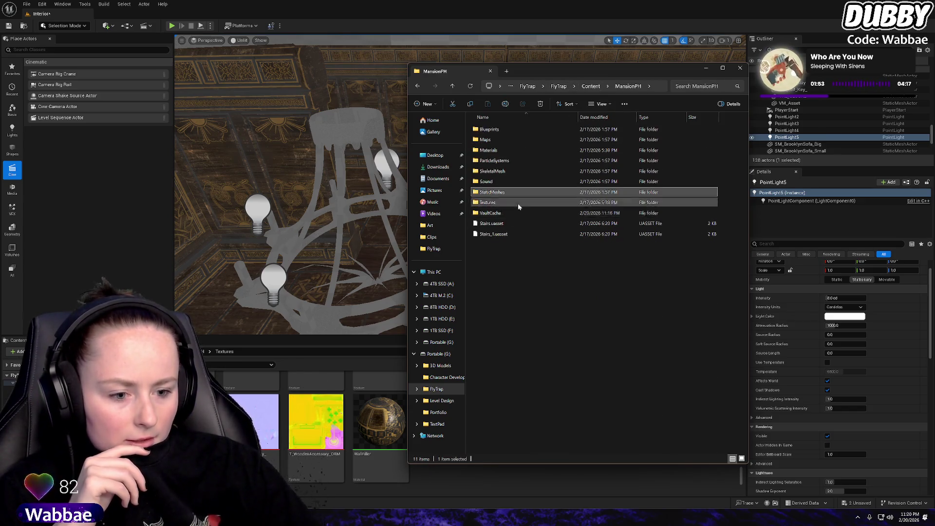
double_click(520, 211)
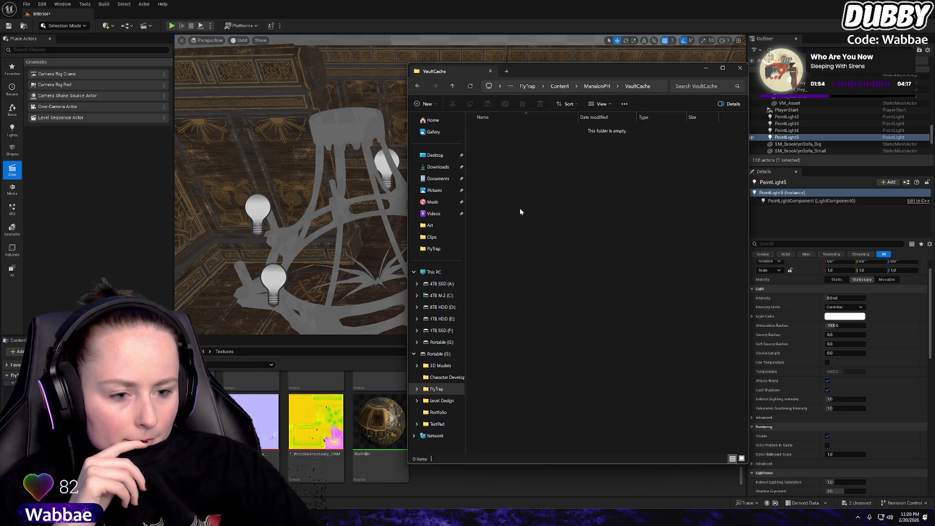
left_click(591, 86)
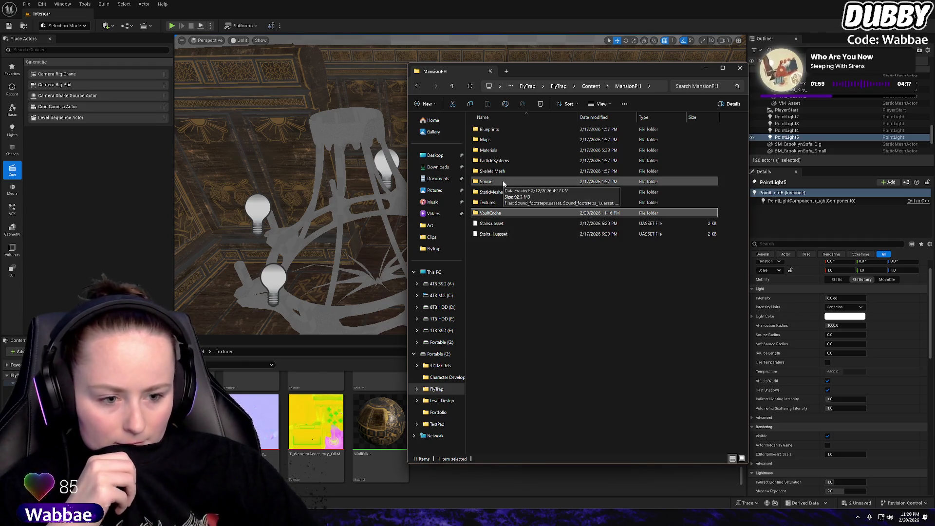
double_click(483, 153)
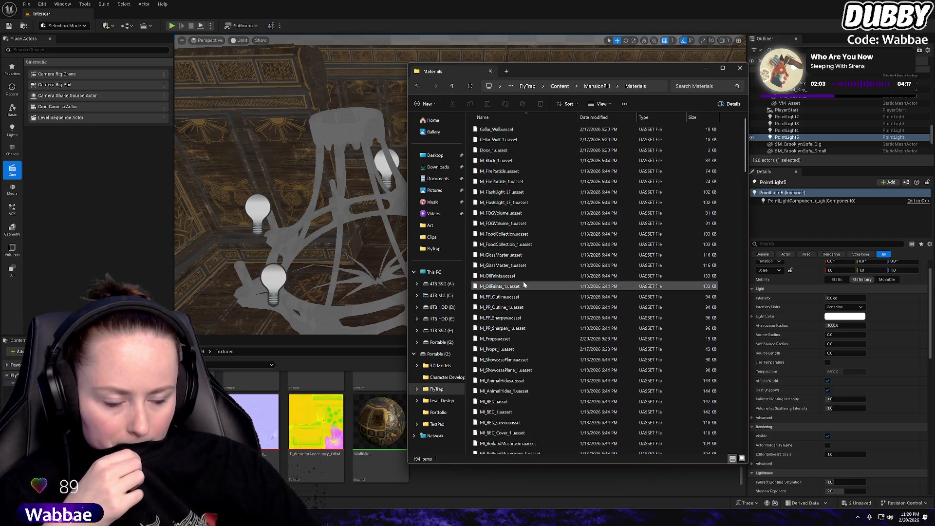
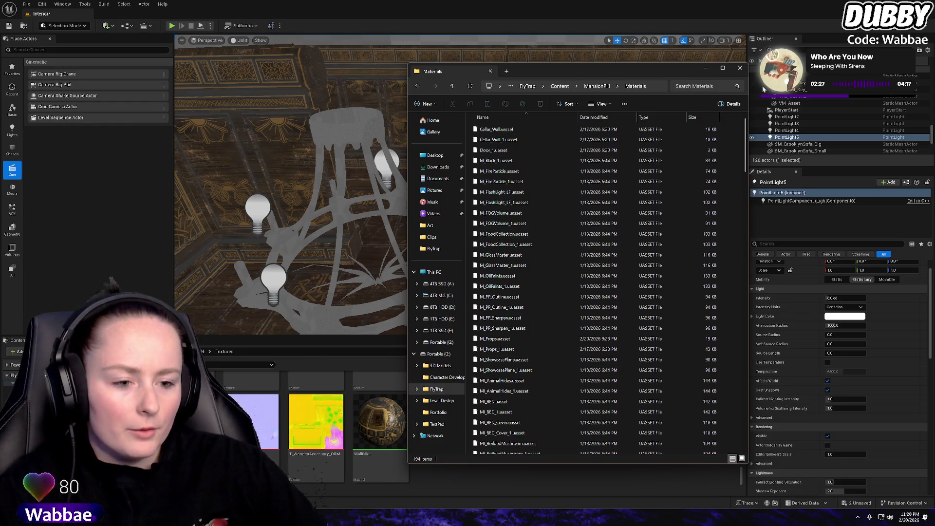
Go up to the MansionPH folder in File Explorer, then close the window
left_click(590, 85)
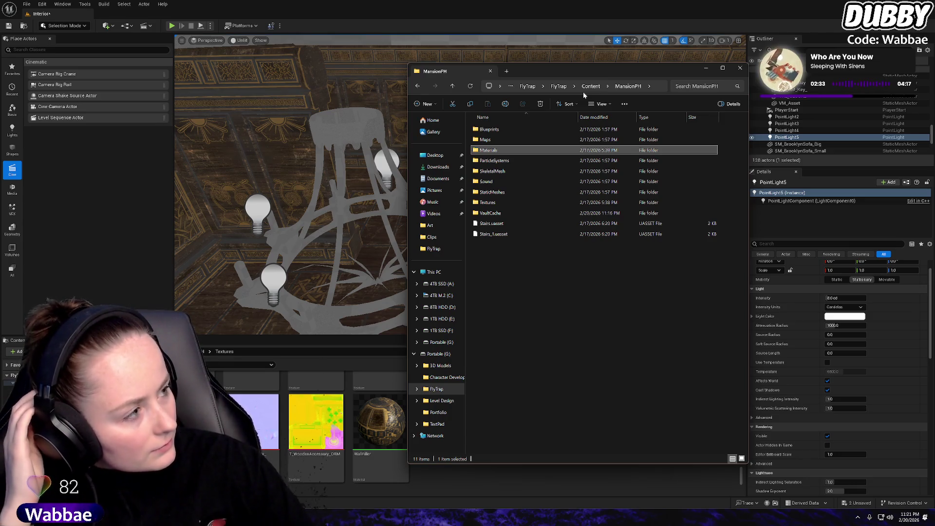
left_click(741, 68)
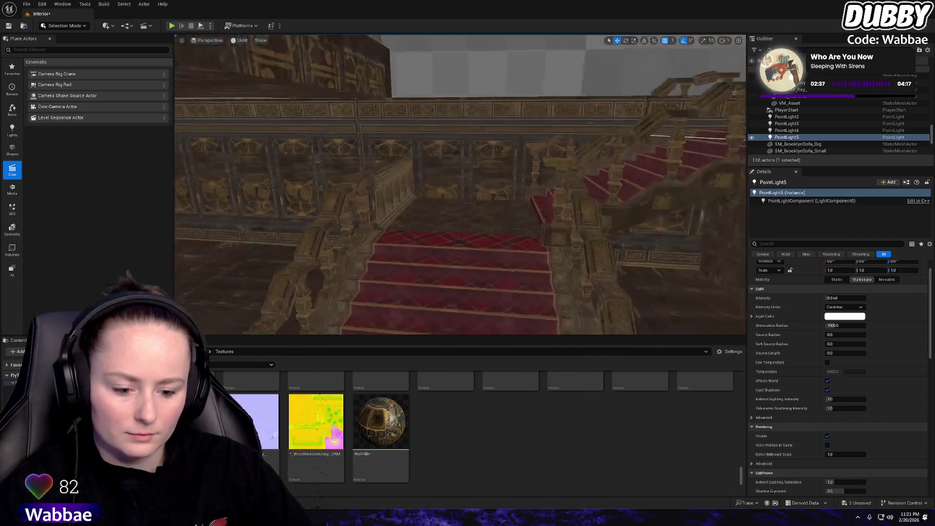
Return to the MansionPH folder contents and open the Textures folder, browsing its assets
scroll(478, 424, "up", 2)
key("alt+Left")
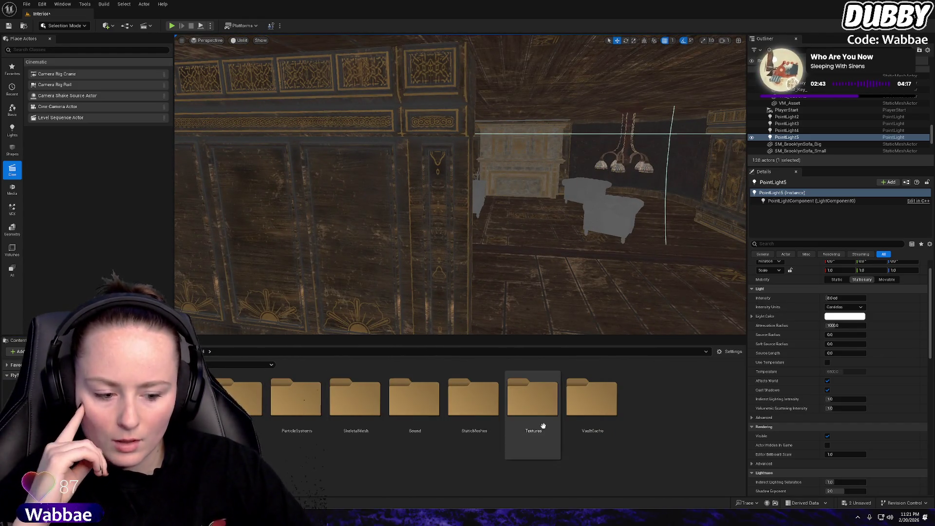
double_click(536, 419)
scroll(317, 429, "down", 2)
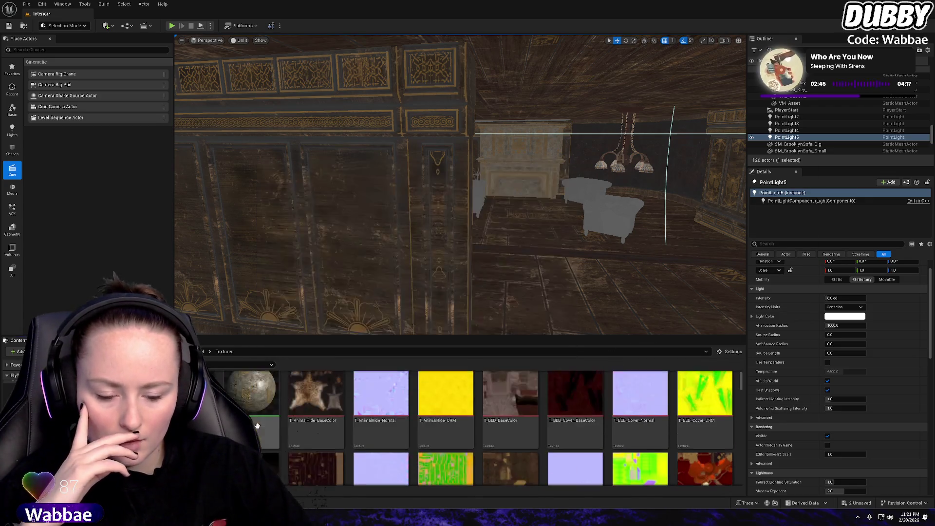
scroll(387, 425, "down", 5)
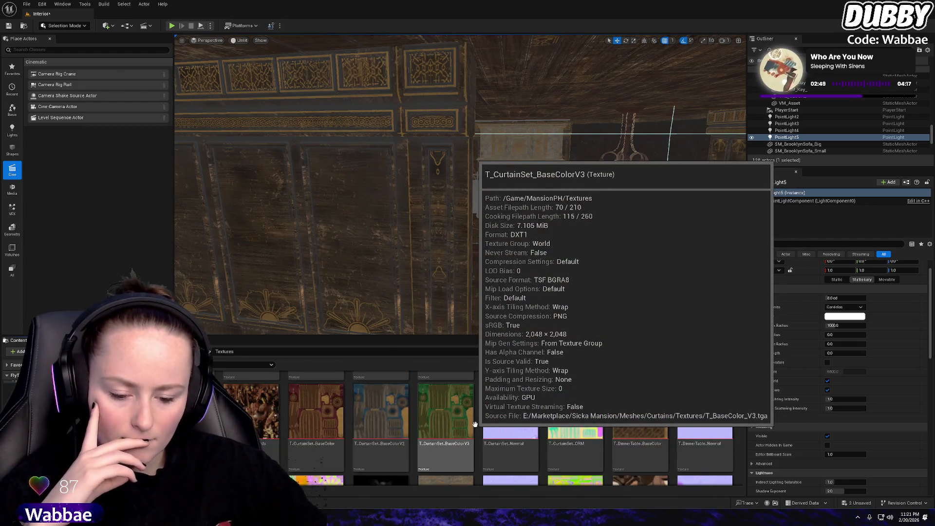
scroll(348, 424, "down", 6)
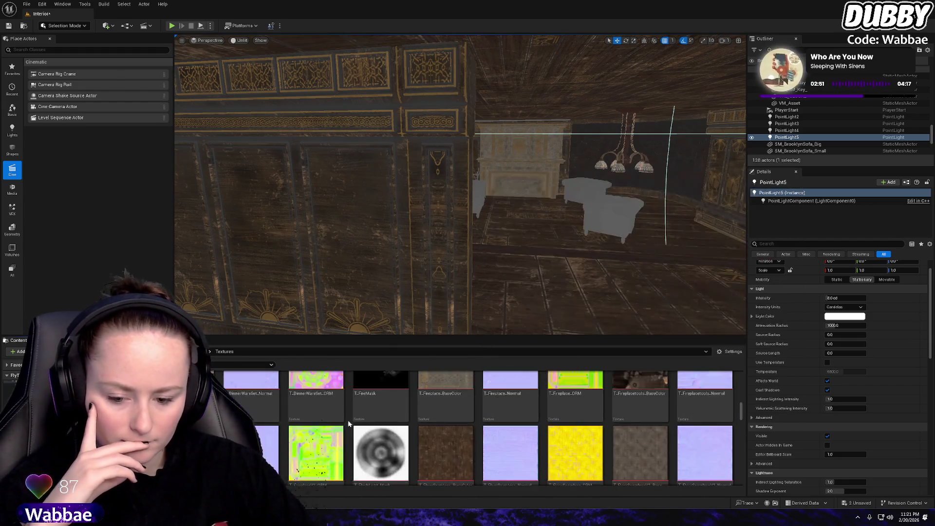
scroll(487, 424, "up", 2)
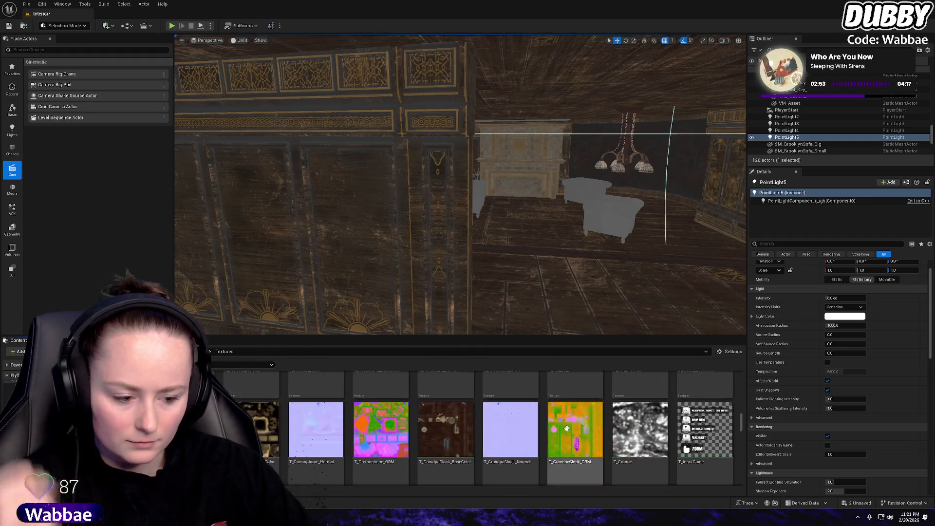
scroll(697, 413, "up", 5)
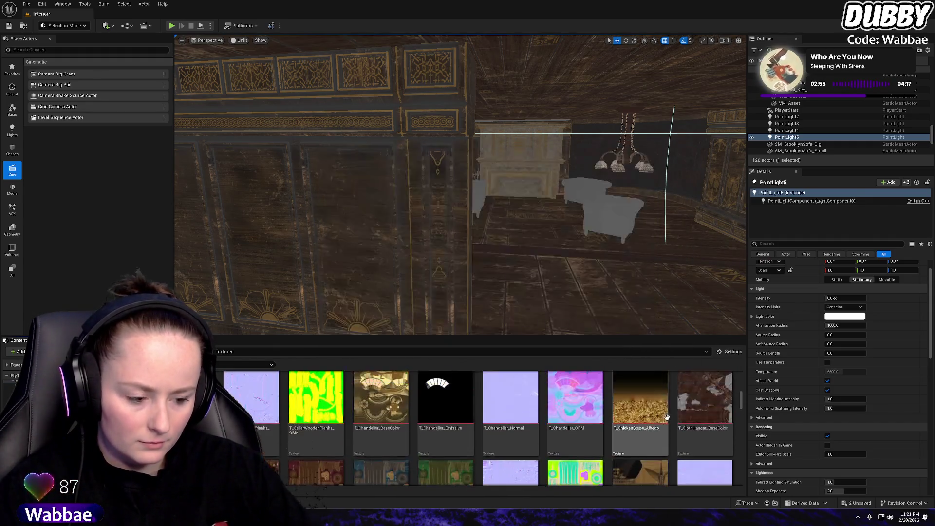
Select the T_DinnerTable_BaseColor and T_DinnerTable_Normal textures together
left_click(637, 412)
scroll(649, 393, "down", 2)
scroll(717, 393, "down", 2, "ctrl")
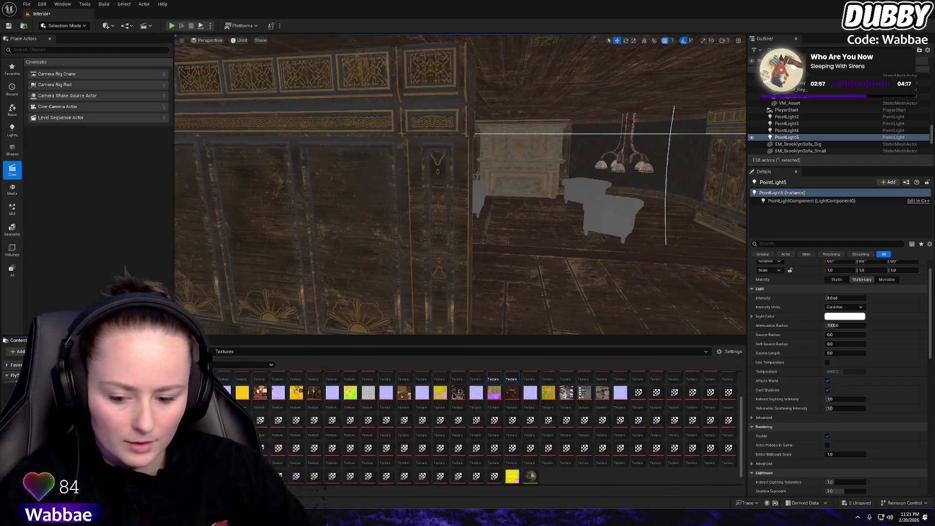
scroll(354, 433, "up", 3, "ctrl")
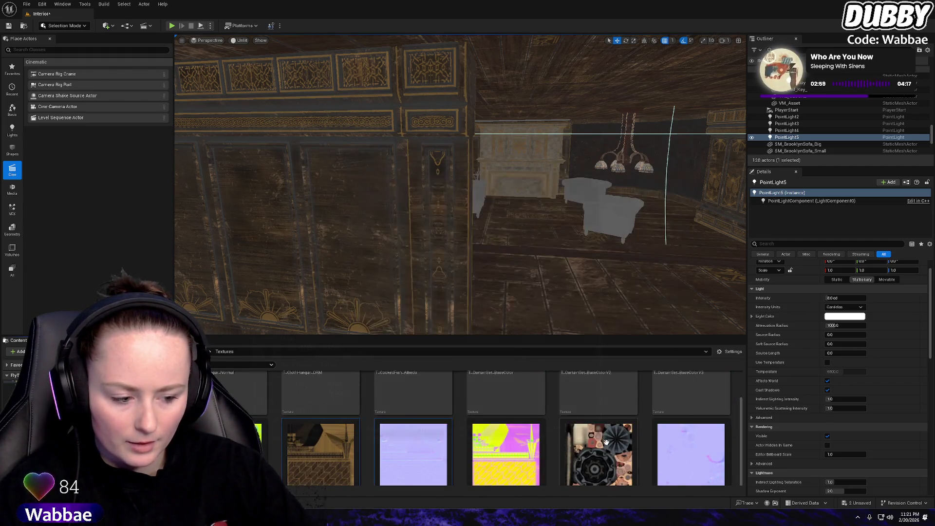
scroll(684, 428, "down", 2)
scroll(683, 427, "up", 2)
left_click(414, 409, "ctrl")
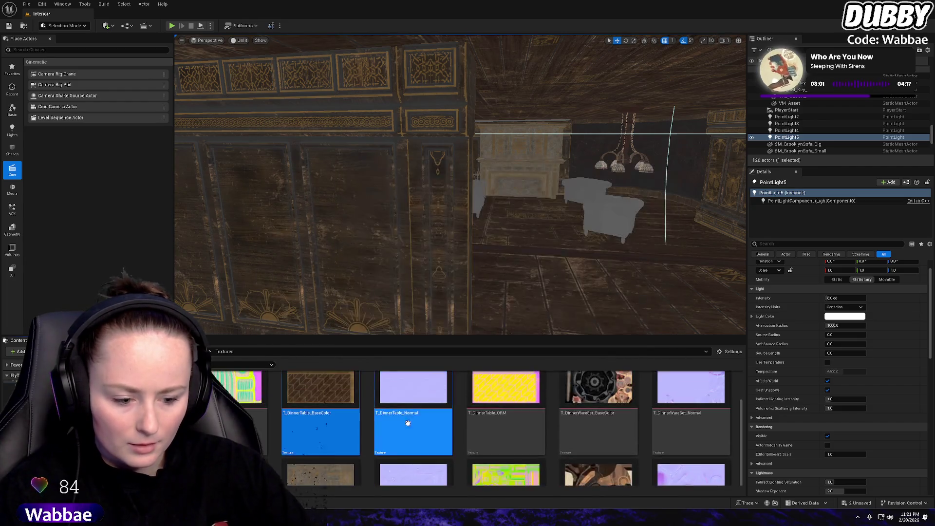
scroll(489, 406, "up", 1)
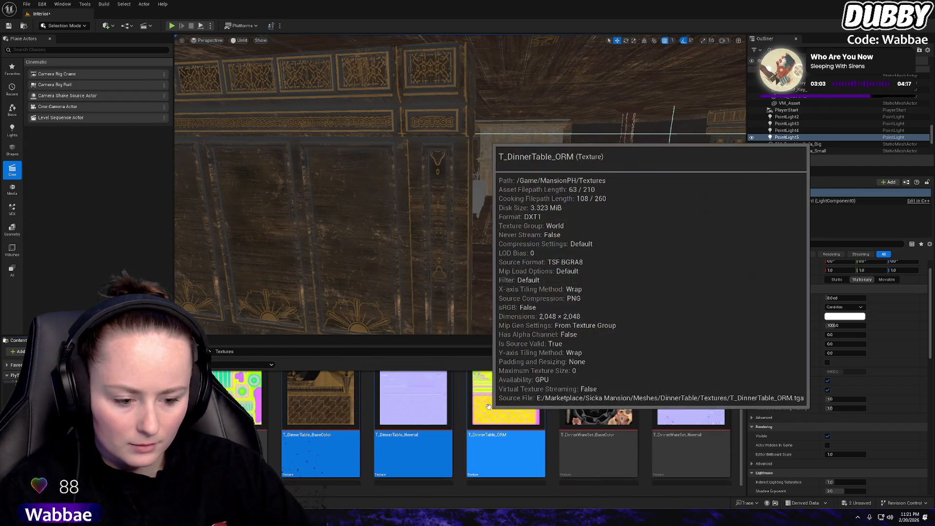
Create materials from the DinnerTable textures, and undo the point light's move and duplication
right_click(489, 406)
left_click(542, 164)
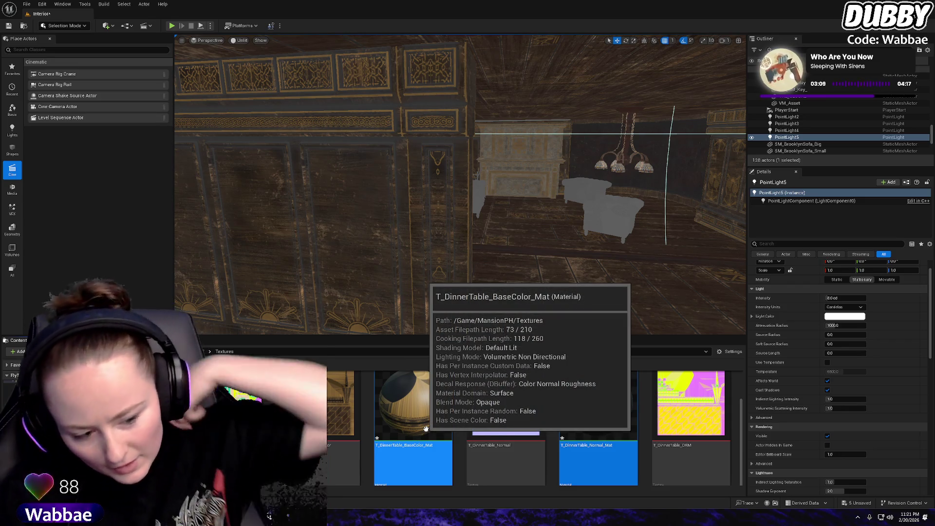
key("ctrl+z")
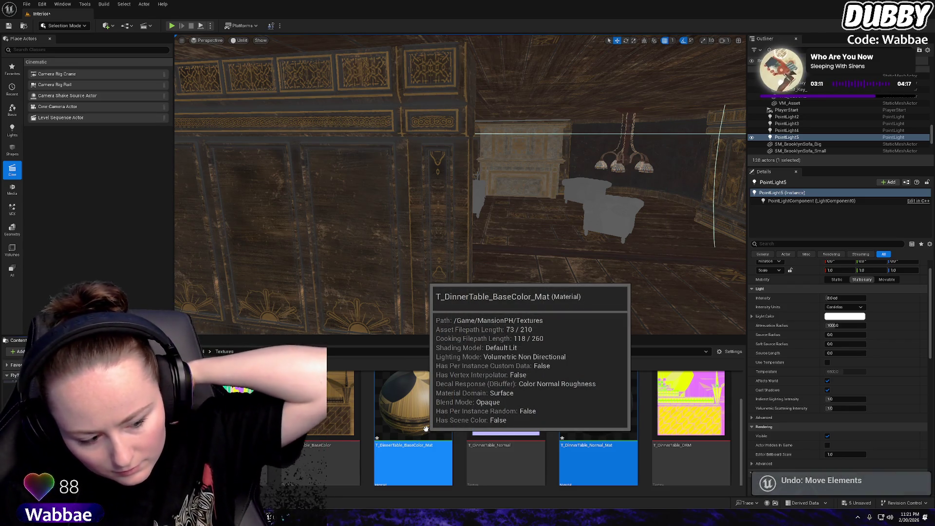
key("ctrl+z")
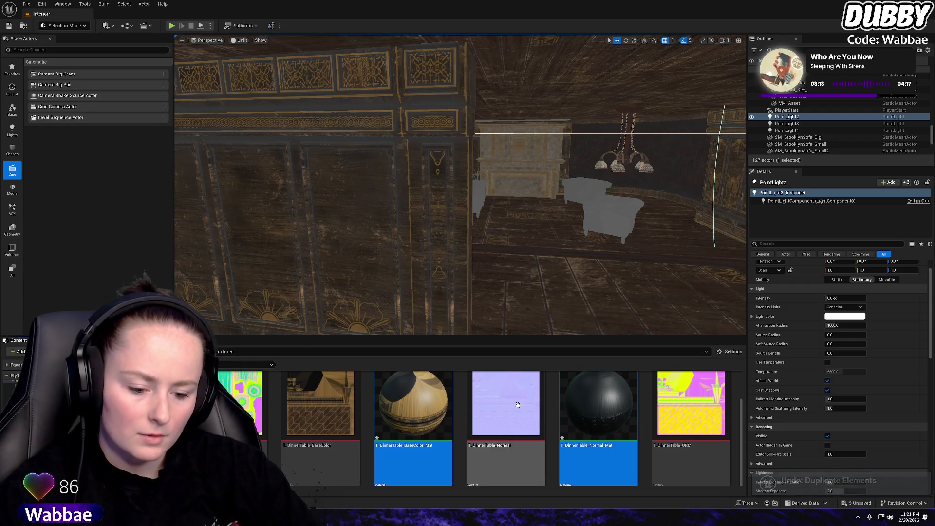
Delete T_DinnerTable_BaseColor_Mat, T_DinnerTable_Normal_Mat and T_DinnerTable_ORM_Mat
left_click(577, 453, "ctrl")
key("Delete")
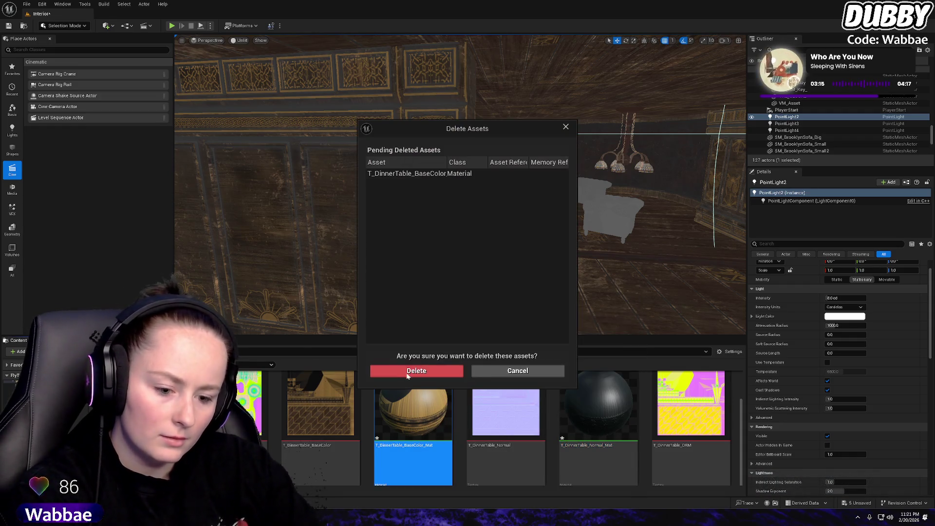
left_click(407, 372)
left_click(510, 412)
key("Delete")
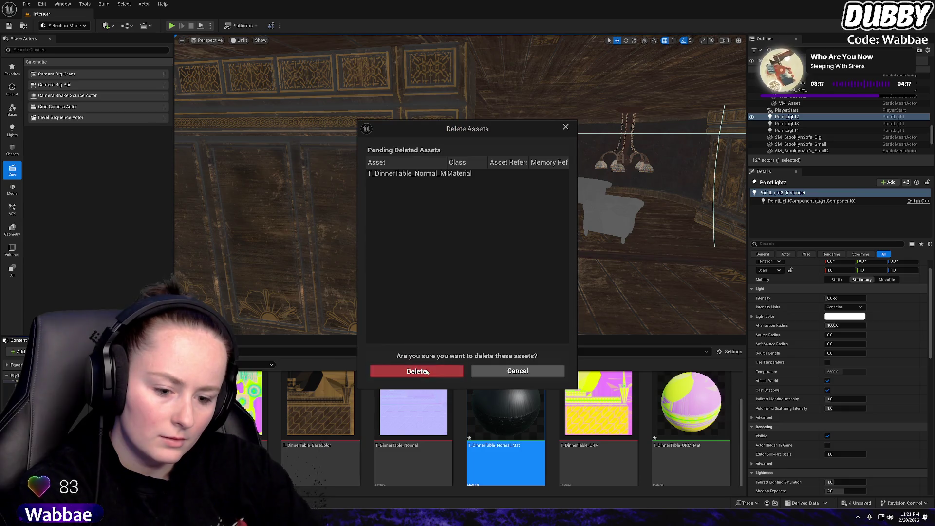
left_click(417, 371)
left_click(597, 419)
key("Delete")
left_click(416, 371)
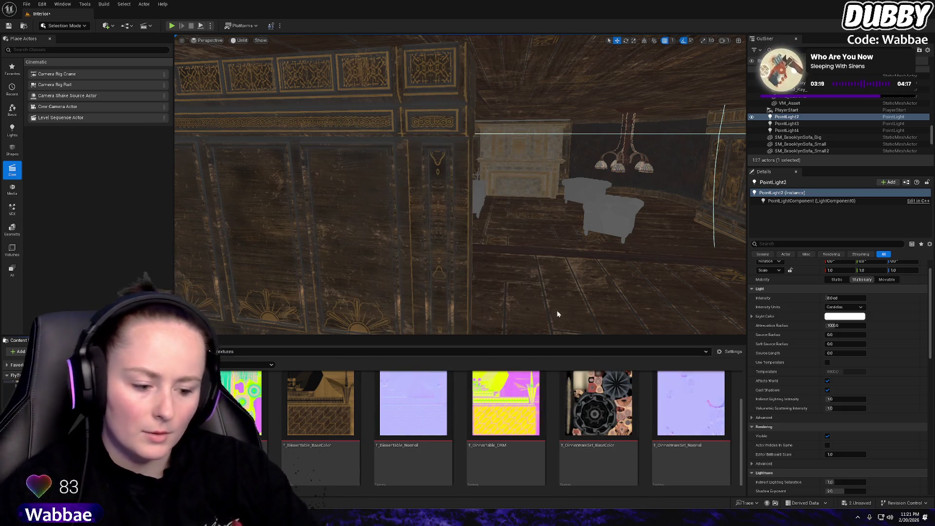
Frame the chandelier, try duplicating a light and moving it right, then undo it
key("f")
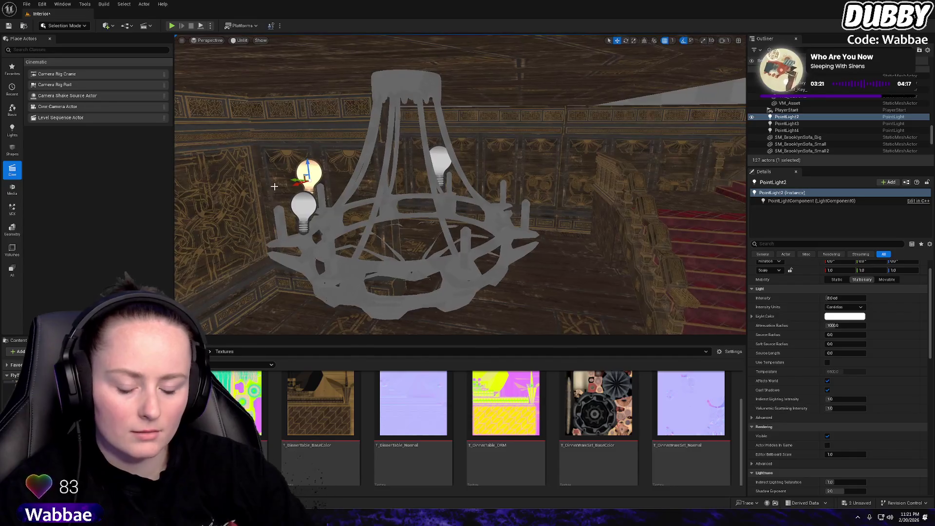
key("ctrl+d")
left_click_drag(294, 182, 504, 227)
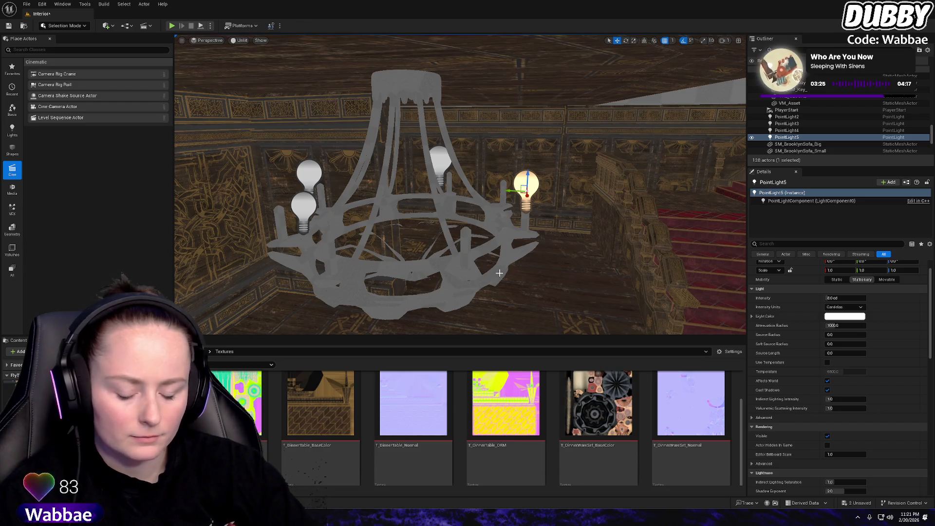
key("ctrl+z")
key("ctrl+z")
key("ctrl+z")
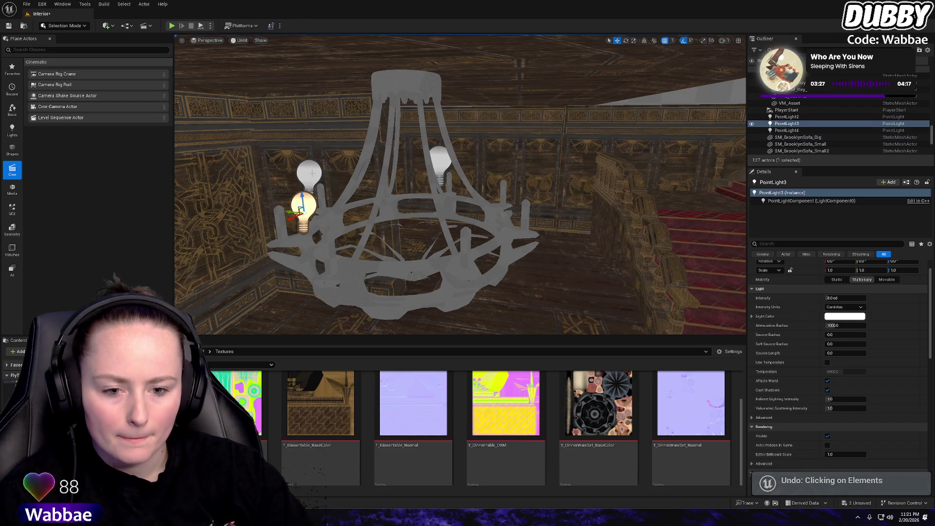
Duplicate bulb light PointLight2 and place the copy on the chandelier's right arm
left_click(311, 174)
key("ctrl+d")
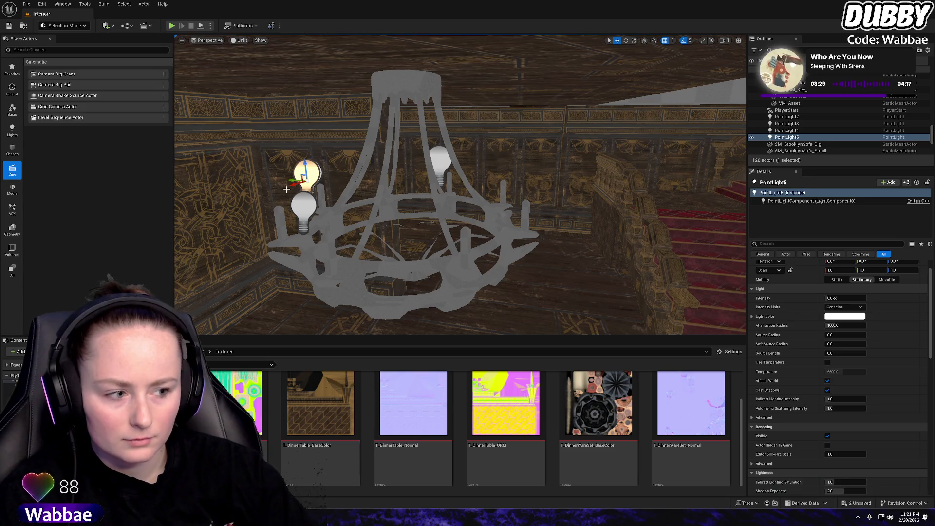
mouse_move(290, 180)
left_mouse_down()
mouse_move(421, 195)
mouse_move(497, 214)
mouse_move(507, 229)
mouse_move(497, 219)
mouse_move(478, 234)
left_mouse_up()
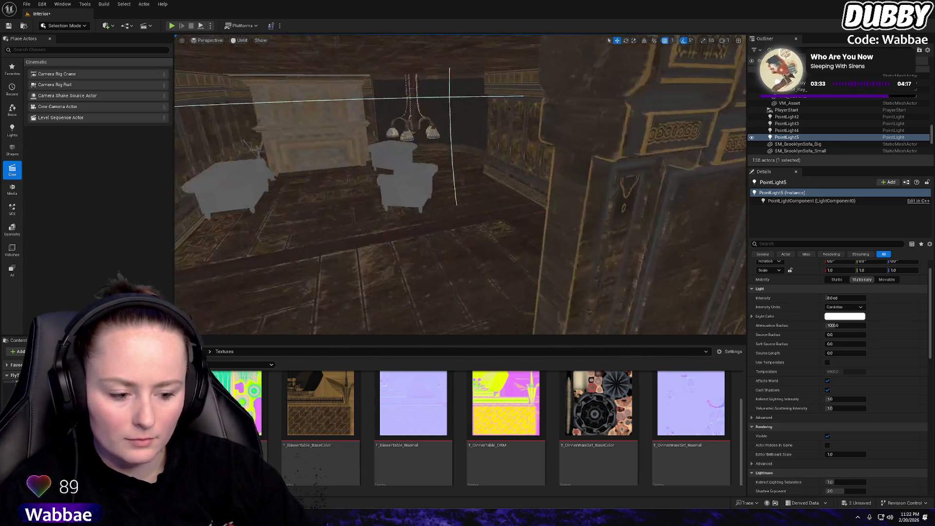
left_click(321, 404)
left_click(506, 405, "ctrl")
left_click(429, 412, "ctrl")
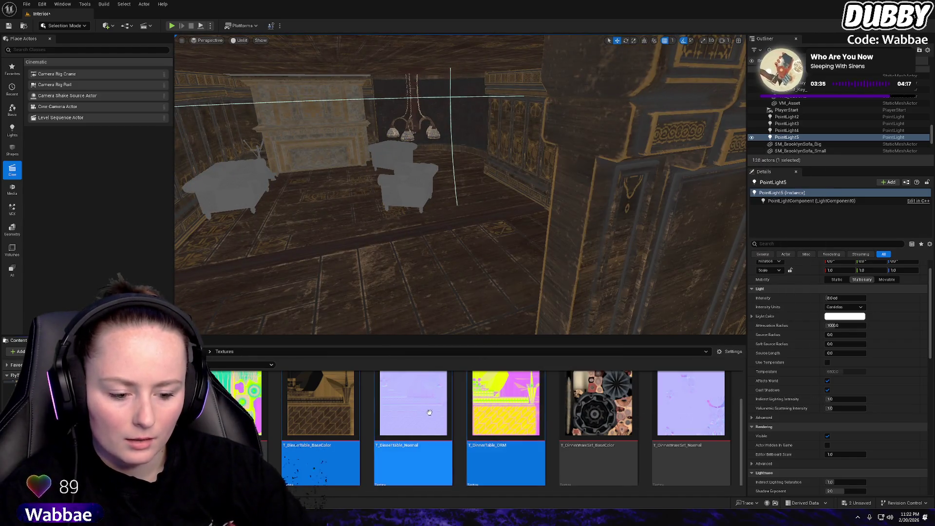
right_click(429, 413)
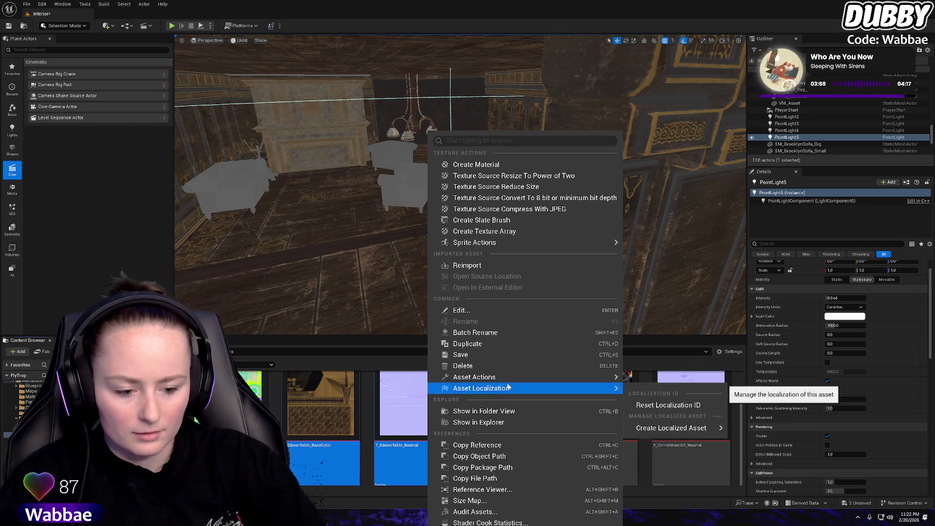
mouse_move(507, 382)
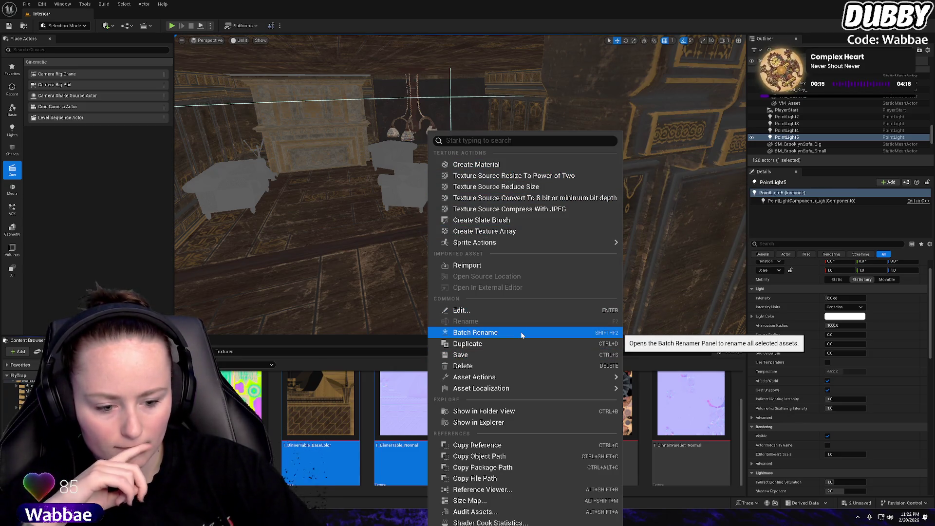
scroll(348, 377, "down", 1)
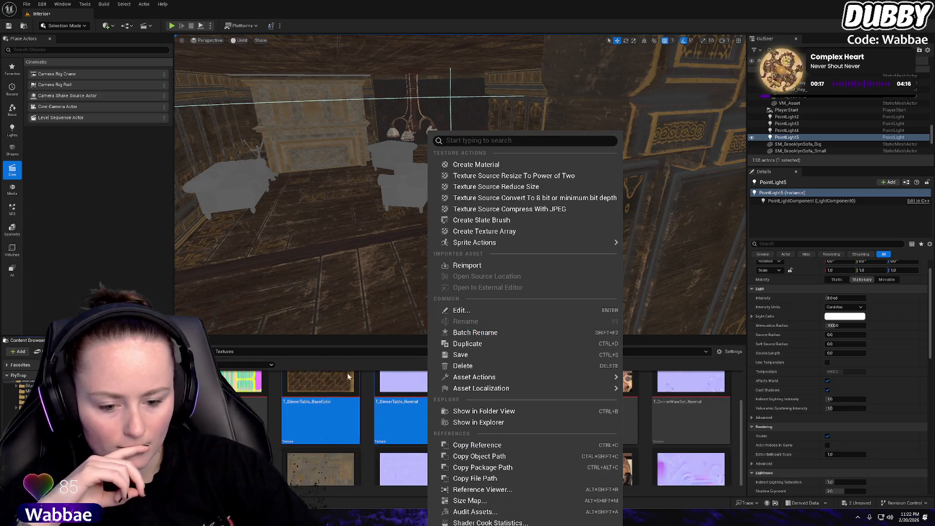
left_click(349, 376)
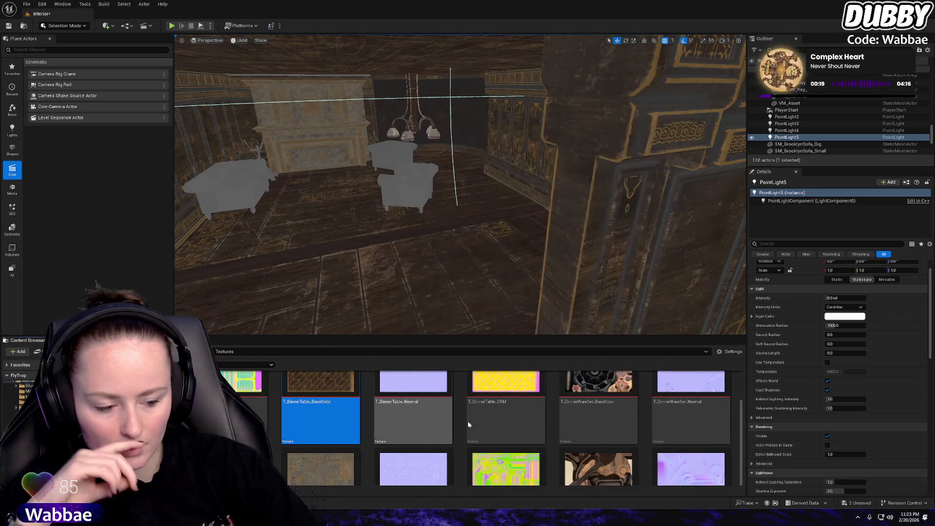
scroll(619, 406, "down", 5)
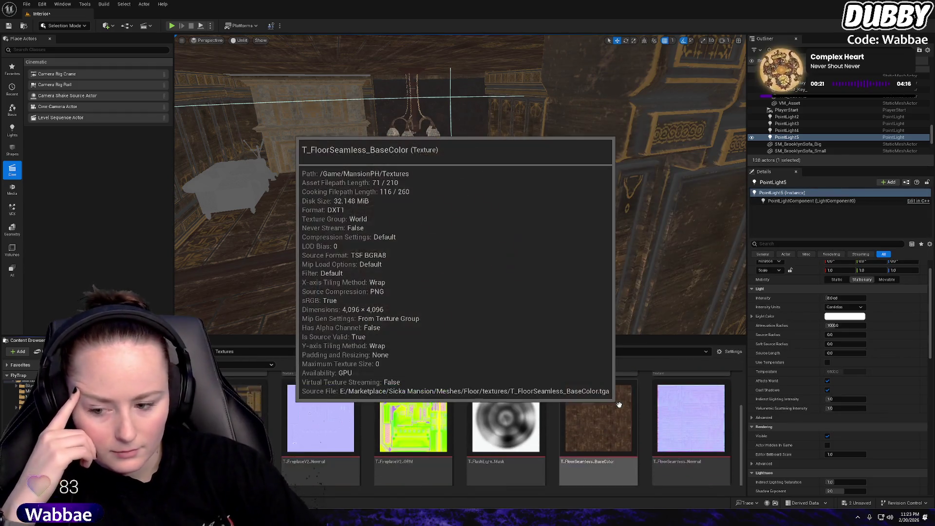
scroll(619, 406, "down", 3)
scroll(495, 405, "down", 3)
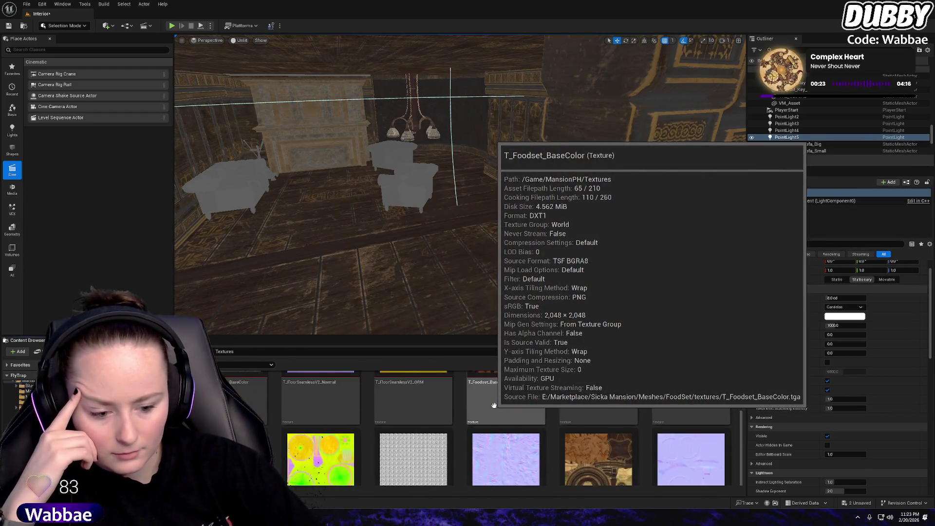
scroll(448, 403, "down", 2)
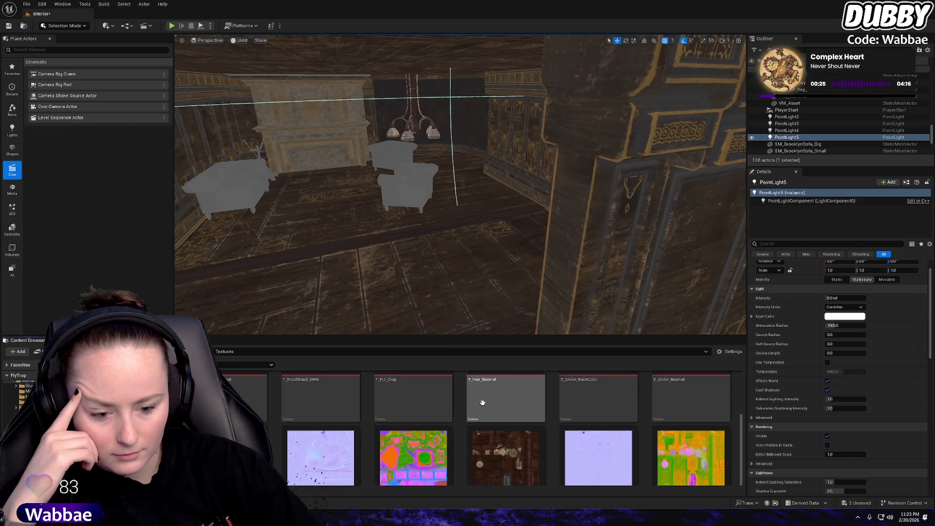
scroll(488, 407, "up", 3)
scroll(633, 419, "down", 3)
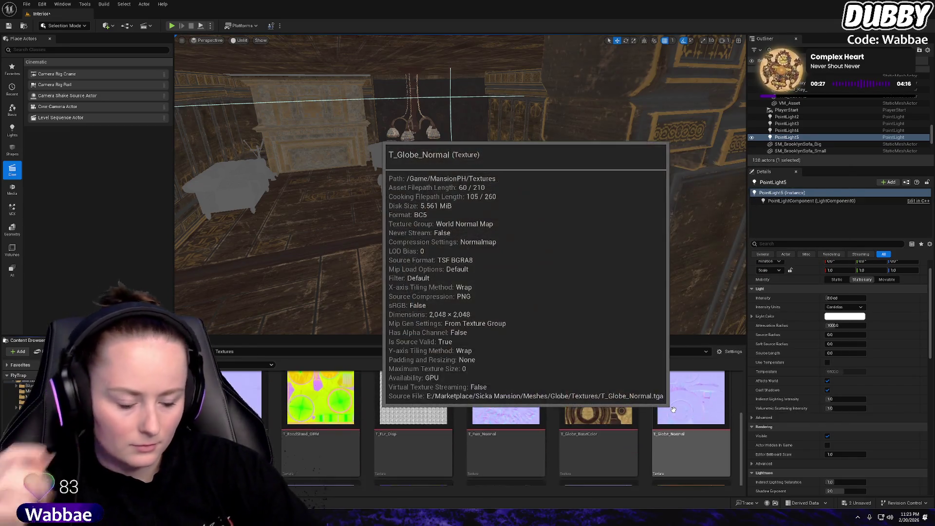
scroll(562, 432, "down", 2)
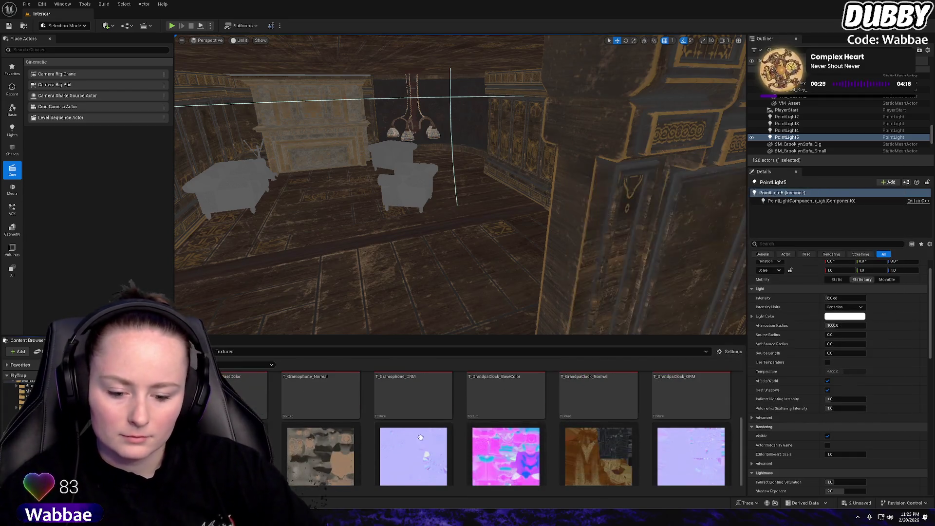
scroll(384, 435, "down", 1)
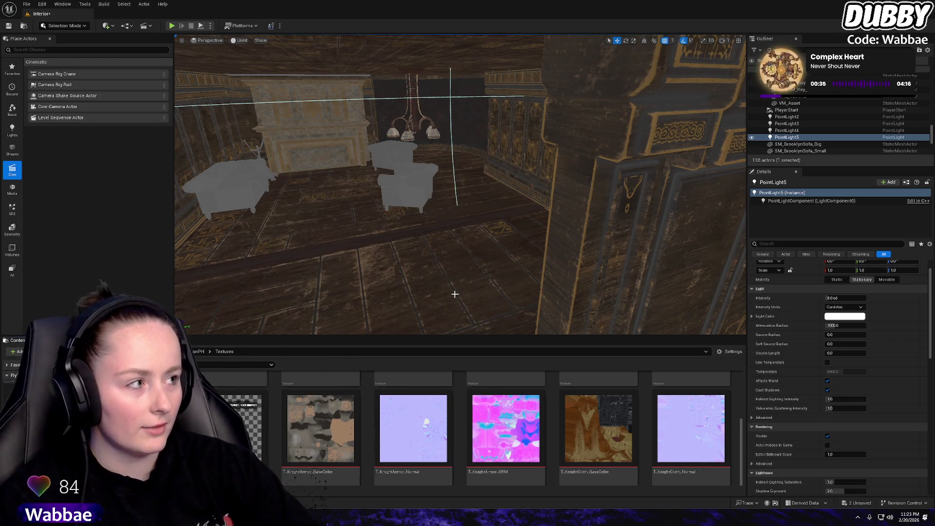
Fly through the hall past the Fab window toward the staircase and chandelier
mouse_move(497, 197)
left_mouse_down()
mouse_move(605, 234)
mouse_move(721, 215)
mouse_move(536, 197)
left_mouse_up()
mouse_move(431, 235)
left_mouse_down()
mouse_move(424, 191)
mouse_move(361, 190)
left_mouse_up()
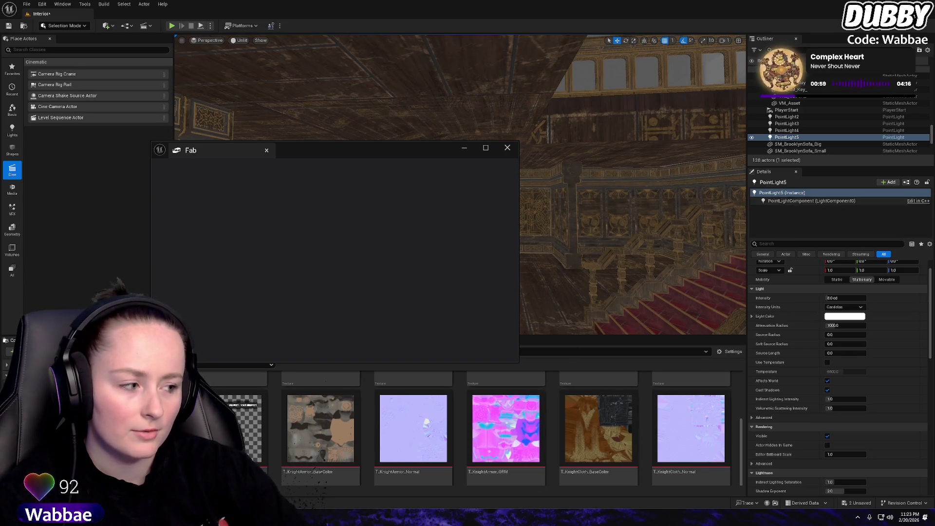
left_click(508, 148)
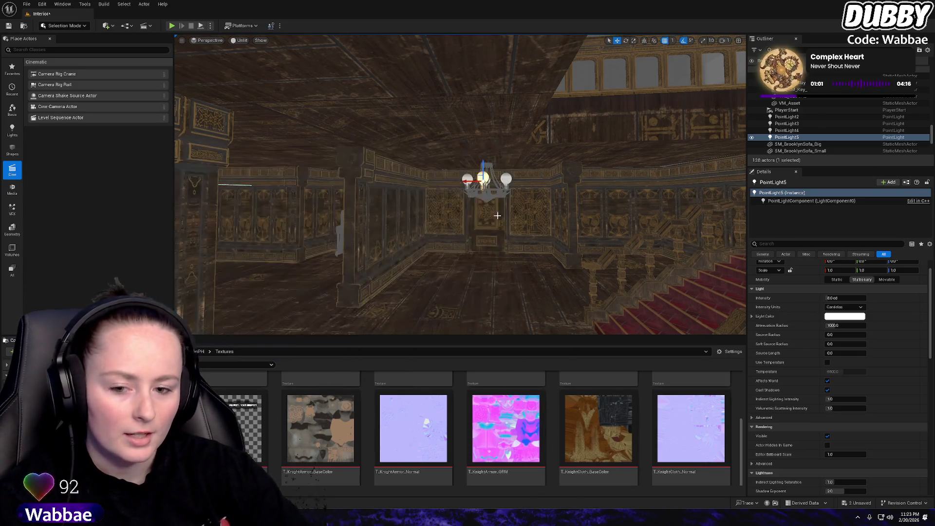
mouse_move(432, 218)
left_mouse_down()
mouse_move(507, 210)
mouse_move(521, 166)
mouse_move(514, 234)
mouse_move(506, 219)
mouse_move(492, 249)
mouse_move(478, 234)
mouse_move(526, 220)
left_mouse_up()
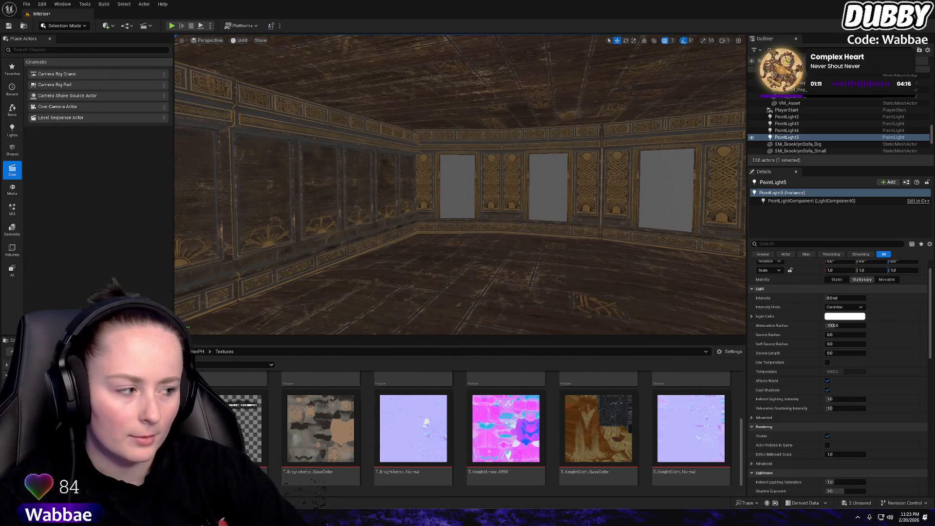
mouse_move(431, 217)
left_mouse_down()
mouse_move(419, 217)
mouse_move(463, 214)
mouse_move(404, 215)
mouse_move(419, 215)
mouse_move(410, 194)
mouse_move(439, 214)
mouse_move(715, 233)
left_mouse_up()
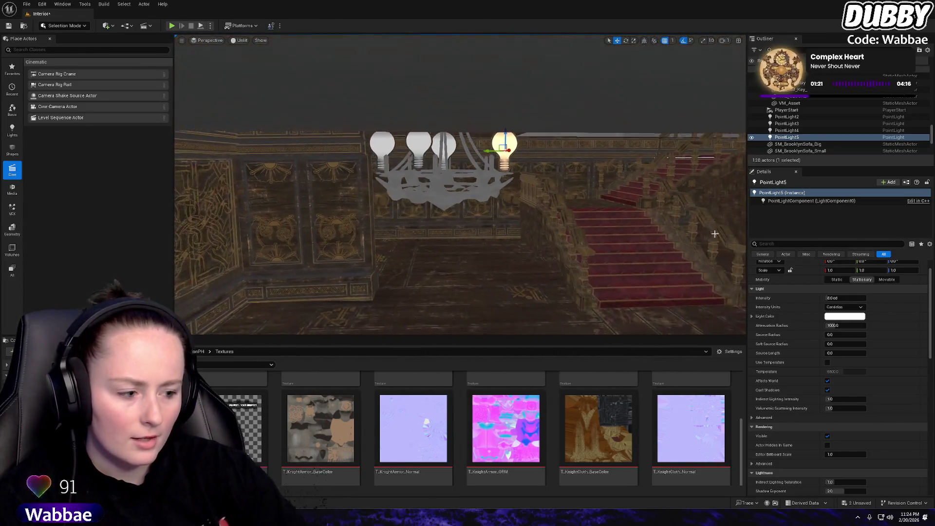
Select the bulb lights with the chandelier mesh, duplicate them and slide the copy right
key("f")
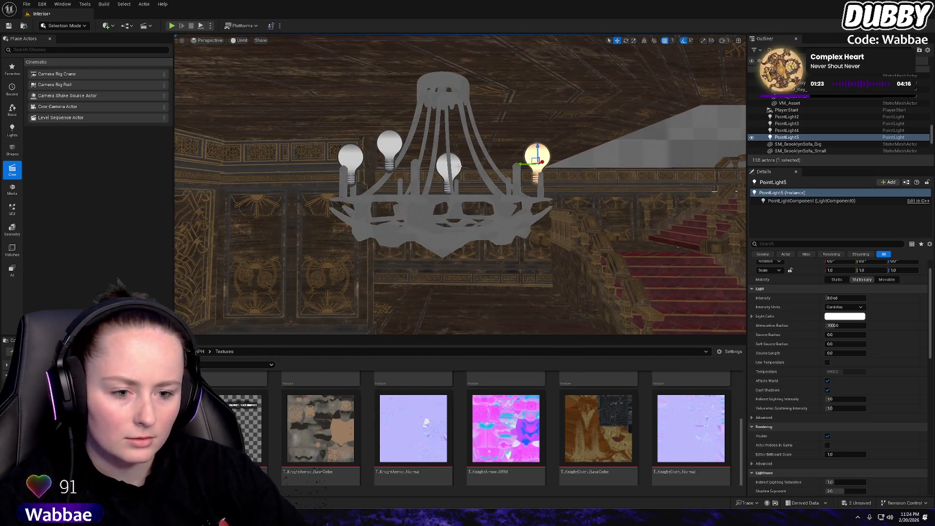
left_click(786, 131, "ctrl")
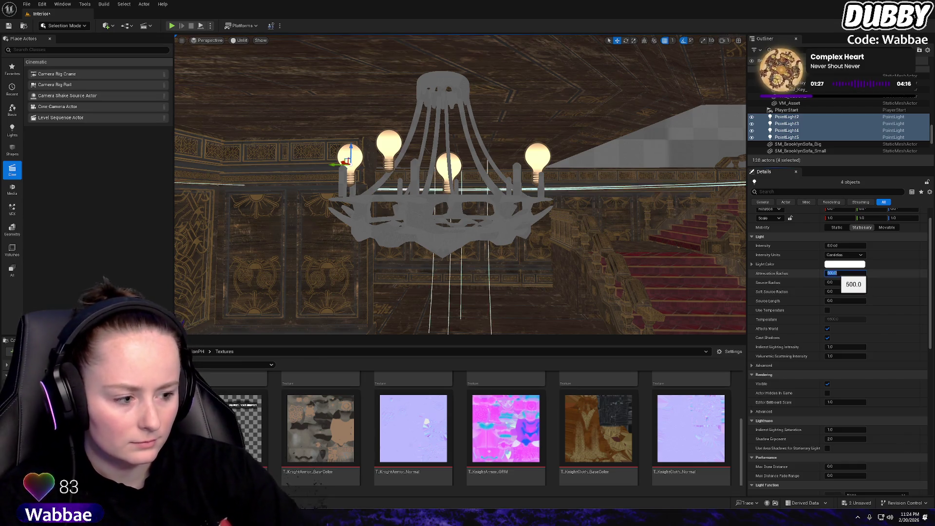
mouse_move(487, 219)
left_mouse_down()
mouse_move(524, 229)
mouse_move(455, 237)
left_mouse_up()
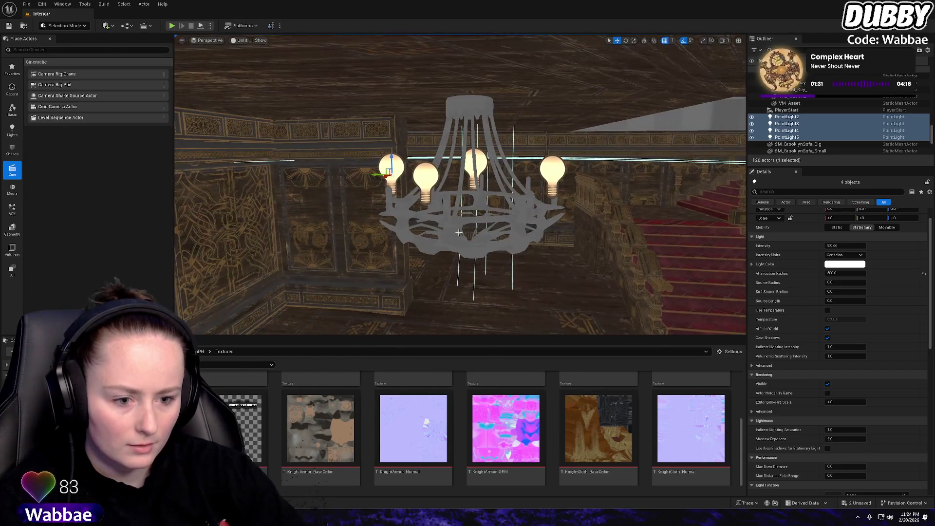
left_click(455, 237, "ctrl")
key("ctrl+d")
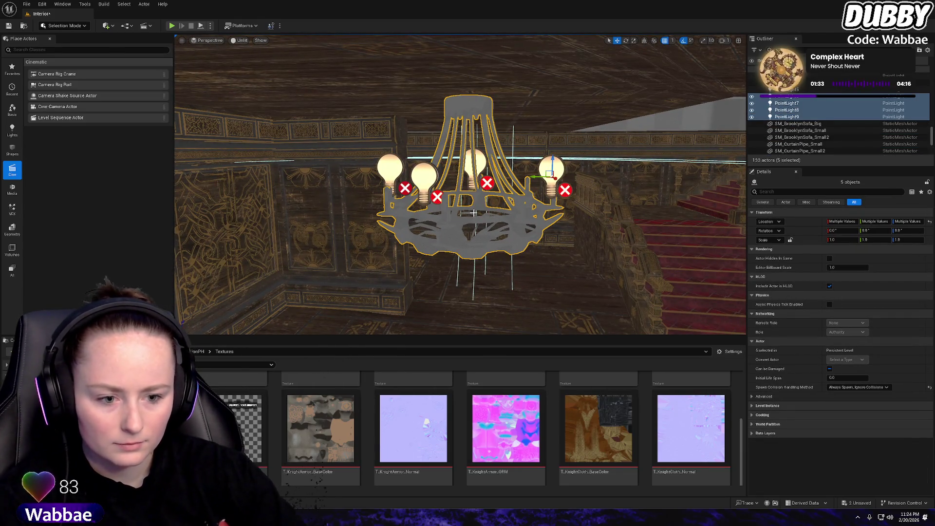
left_click_drag(537, 176, 741, 180)
mouse_move(592, 216)
left_mouse_down()
mouse_move(584, 168)
mouse_move(556, 156)
mouse_move(573, 157)
mouse_move(542, 158)
left_mouse_up()
key("f")
Undo the chandelier duplicate, then shift the four point lights slightly right
key("ctrl+z")
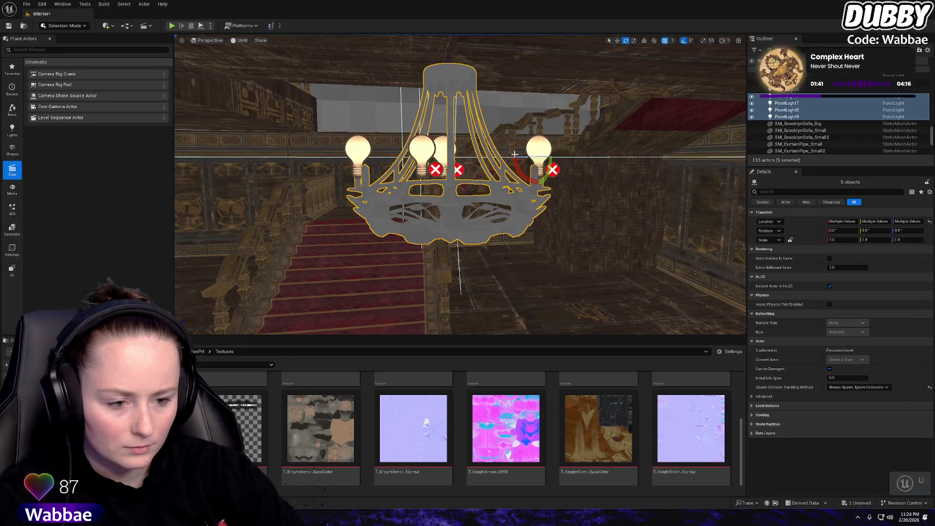
key("ctrl+z")
key("f")
key("w")
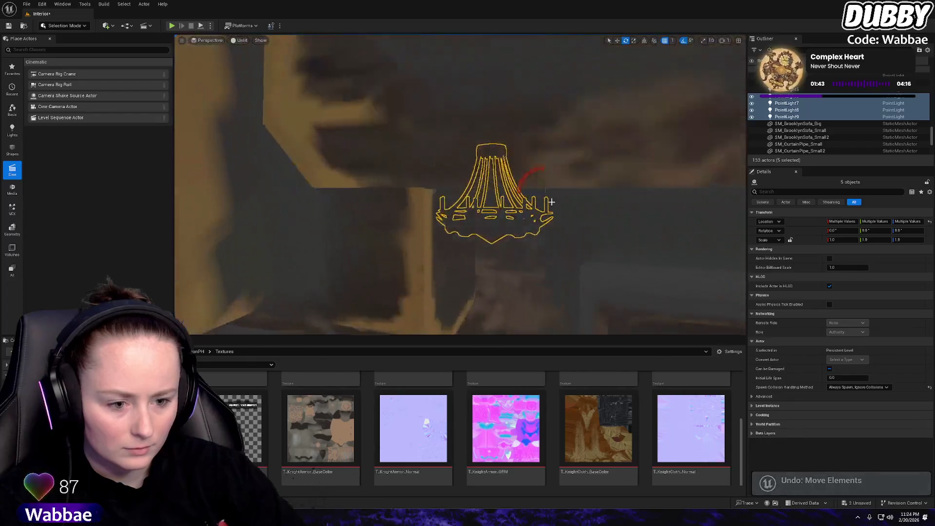
key("ctrl+z")
key("f")
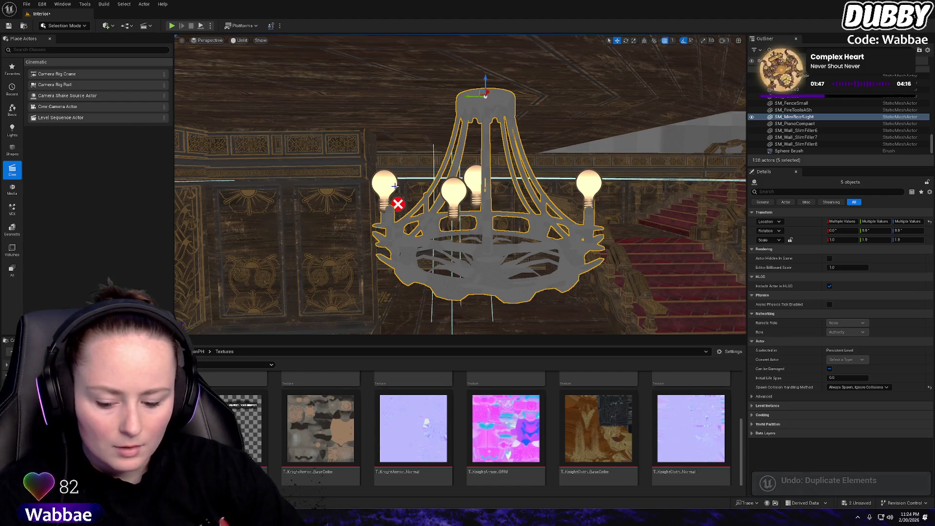
key("ctrl+z")
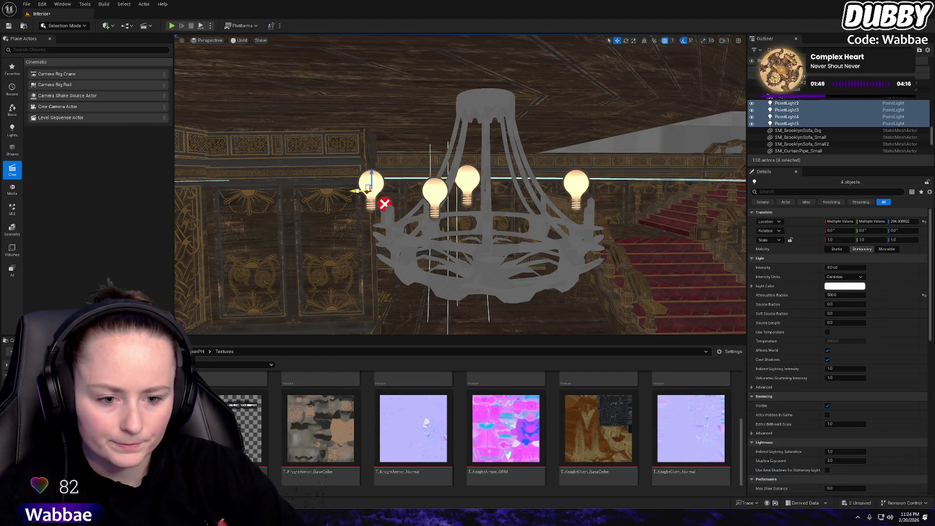
left_click_drag(339, 193, 358, 194)
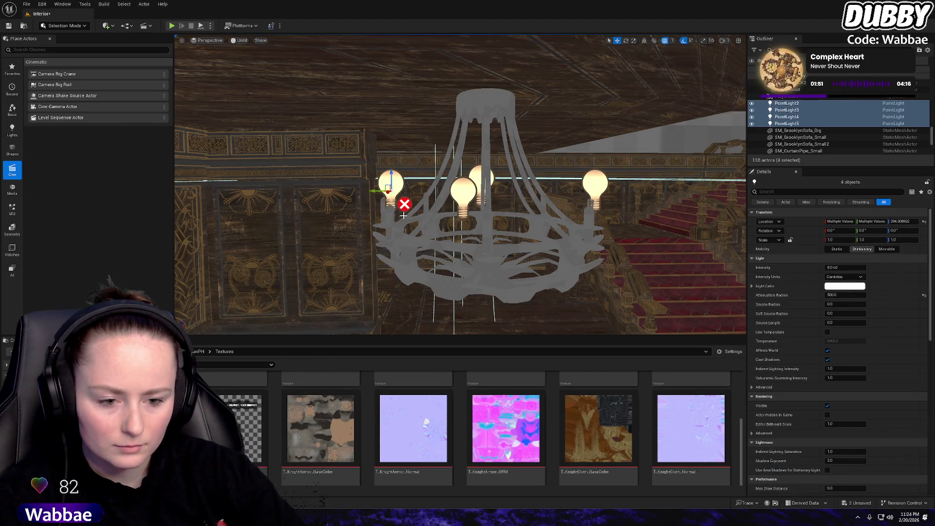
left_click_drag(404, 214, 404, 215)
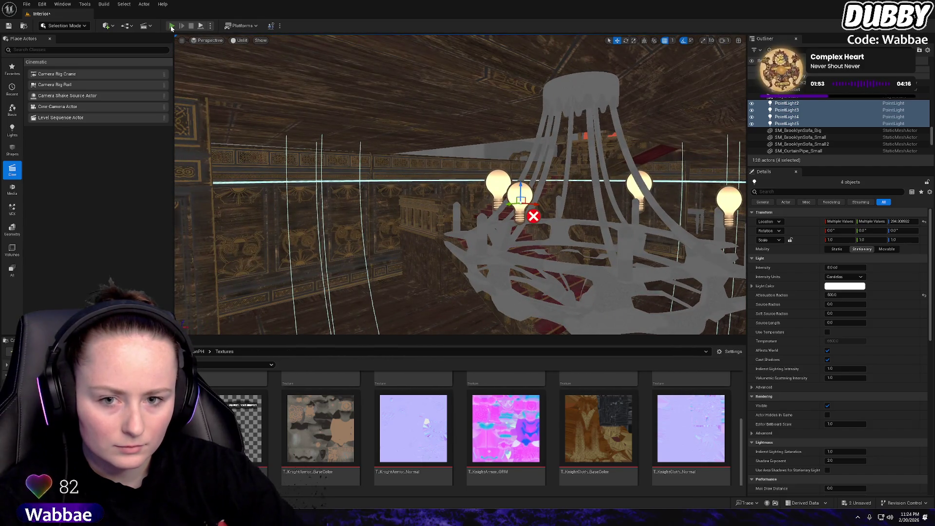
Play-test the level briefly, then delete the wall segment SM_Wall_Standard6
left_click(172, 26)
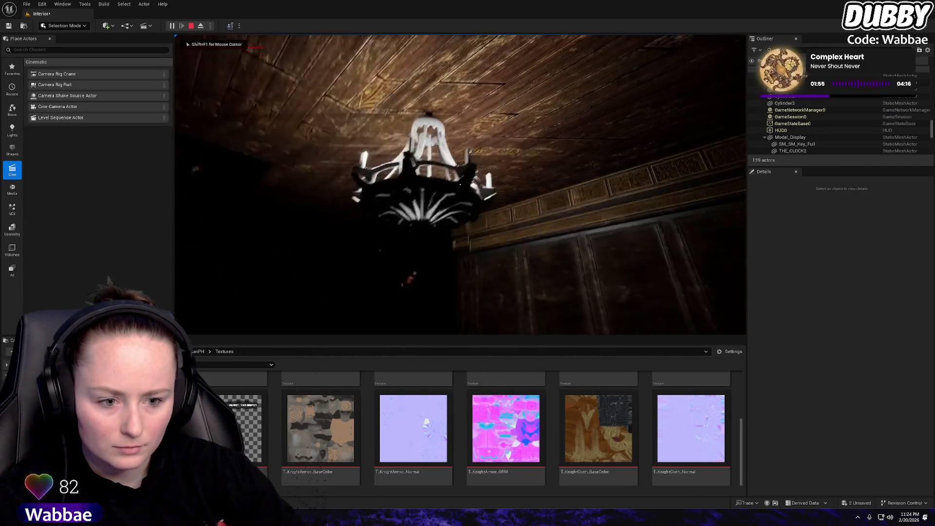
key("Escape")
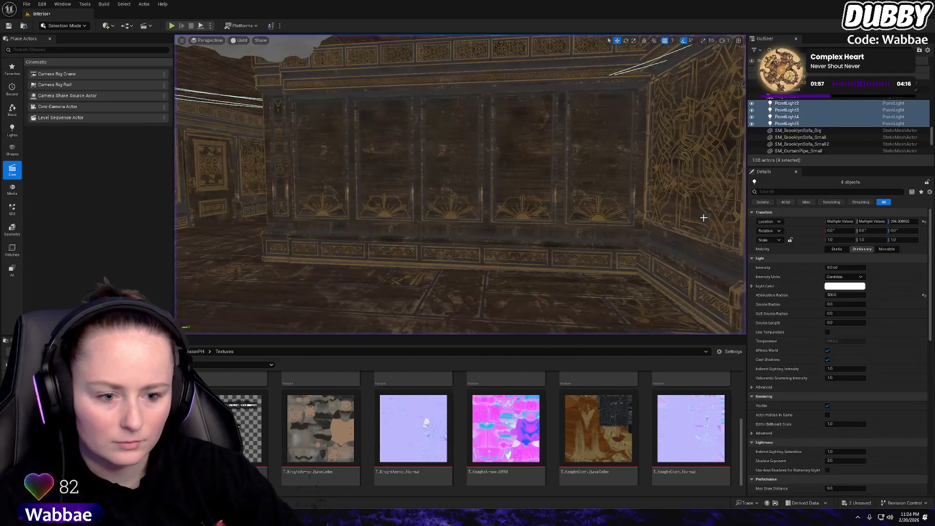
left_click_drag(518, 218, 521, 218)
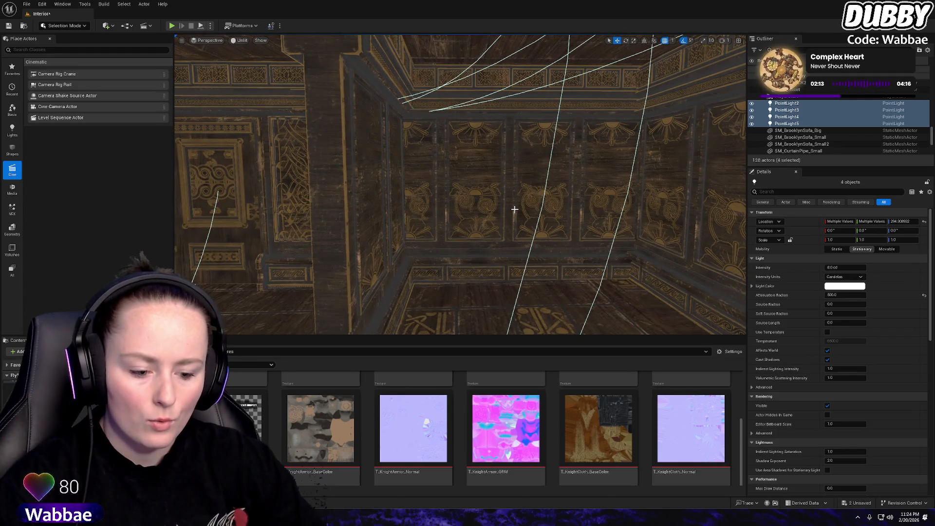
left_click(439, 195)
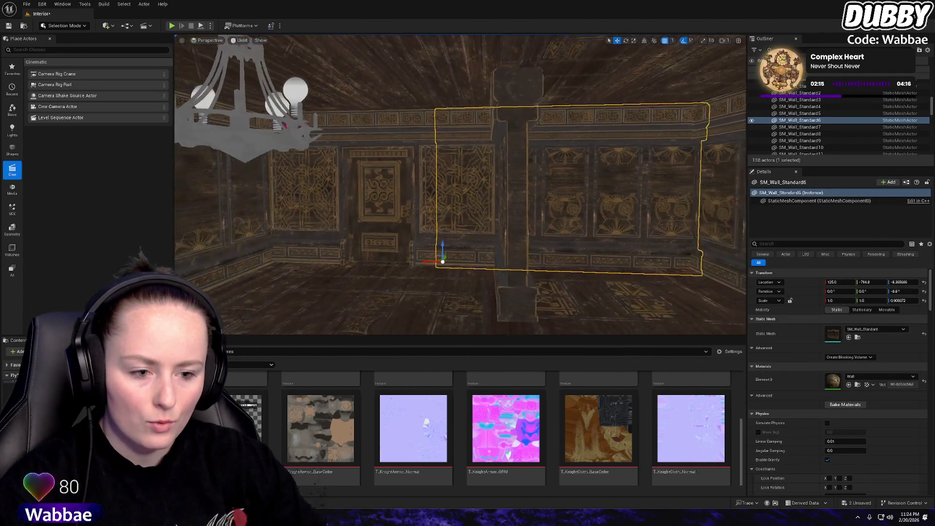
key("Delete")
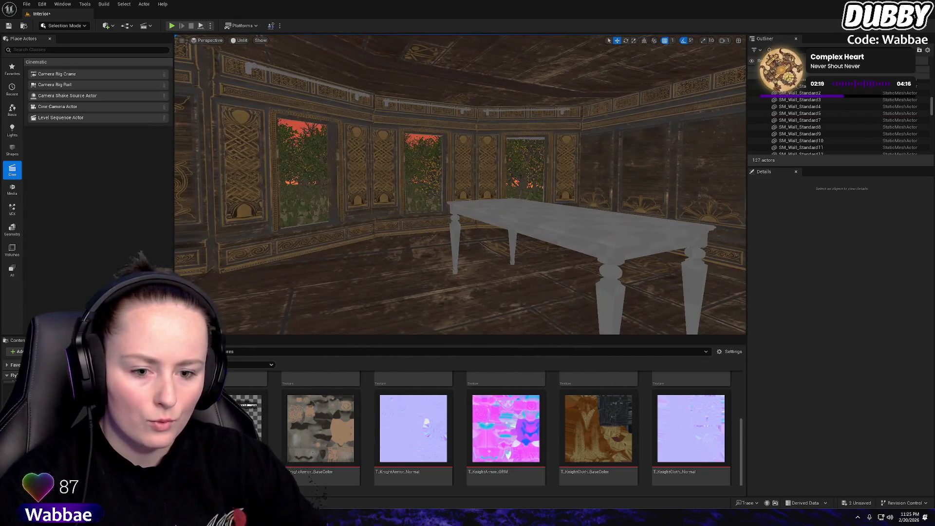
Duplicate SM_Wall_WindowSolo and move the copy into the removed wall's gap
left_click(344, 216)
key("ctrl+d")
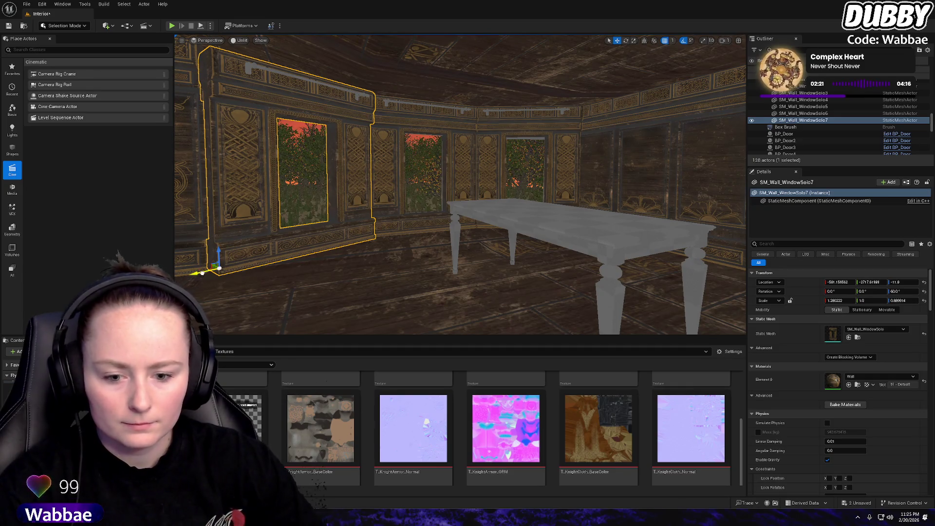
left_click_drag(202, 272, 178, 277)
left_click_drag(484, 236, 412, 236)
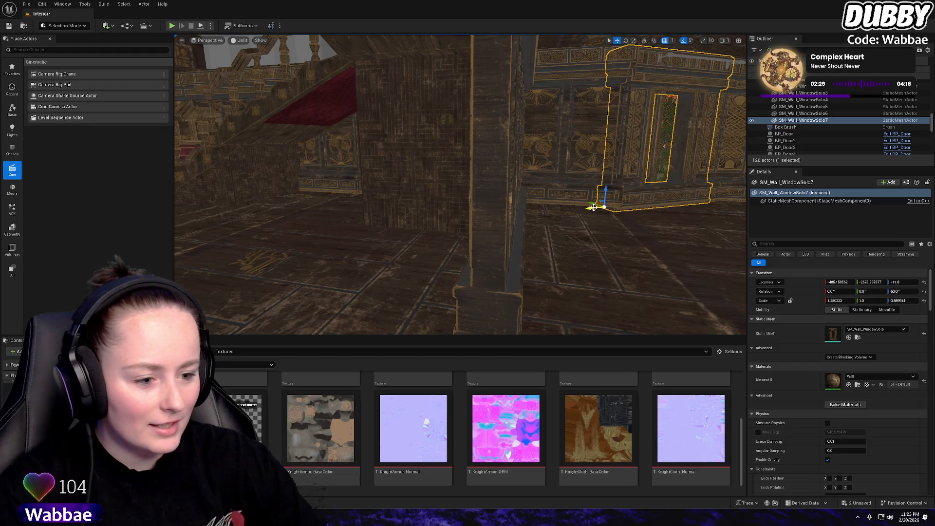
left_click_drag(597, 206, 180, 166)
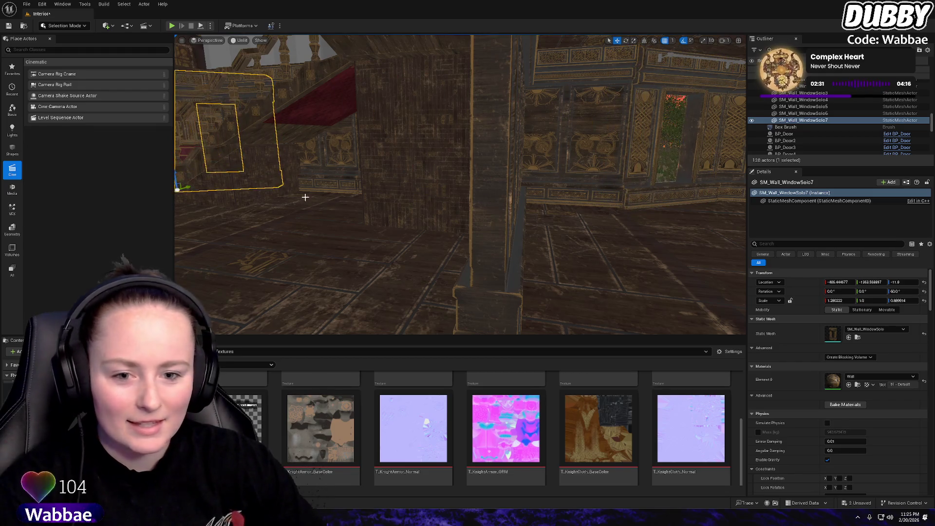
Reset the copied wall's rotation to 0 and raise it to Z 5.0
mouse_move(306, 197)
left_mouse_down()
mouse_move(424, 195)
mouse_move(537, 218)
mouse_move(324, 203)
mouse_move(281, 207)
mouse_move(251, 222)
left_mouse_up()
key("e")
key("w")
mouse_move(364, 204)
left_mouse_down()
mouse_move(364, 214)
mouse_move(371, 174)
mouse_move(361, 153)
mouse_move(361, 171)
mouse_move(320, 167)
mouse_move(311, 176)
mouse_move(322, 174)
left_mouse_up()
key("f")
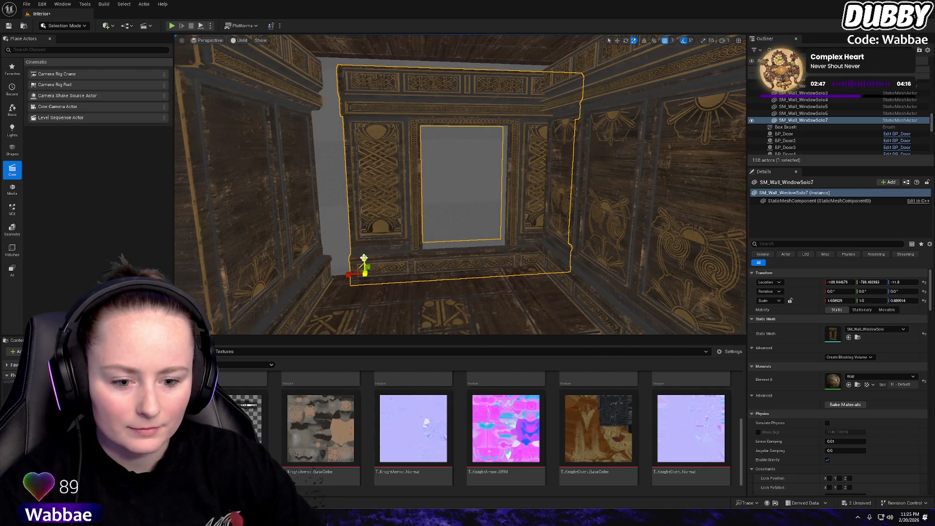
mouse_move(363, 261)
left_mouse_down()
mouse_move(364, 253)
mouse_move(318, 267)
mouse_move(457, 210)
left_mouse_up()
Select the 1F_Walls mesh and start PolyGroup Edit in Modeling Mode
left_click(410, 203)
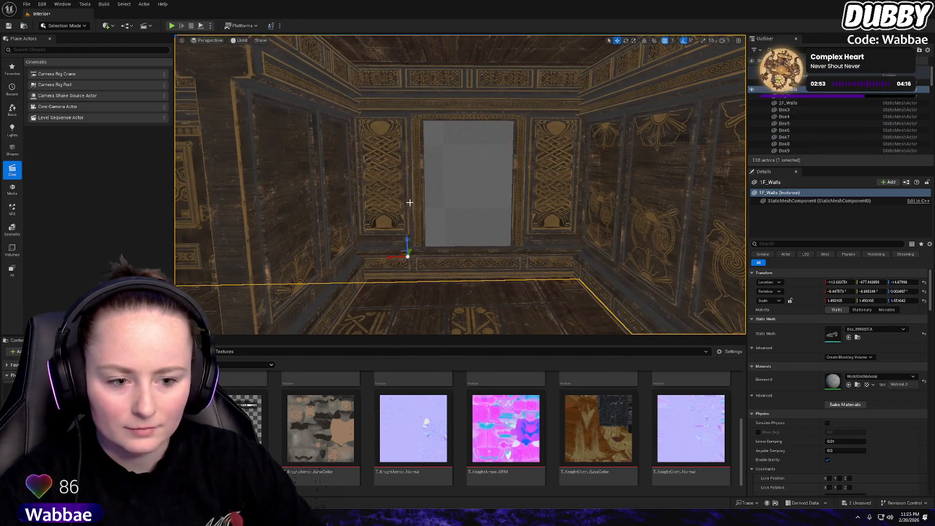
left_click_drag(485, 253, 193, 155)
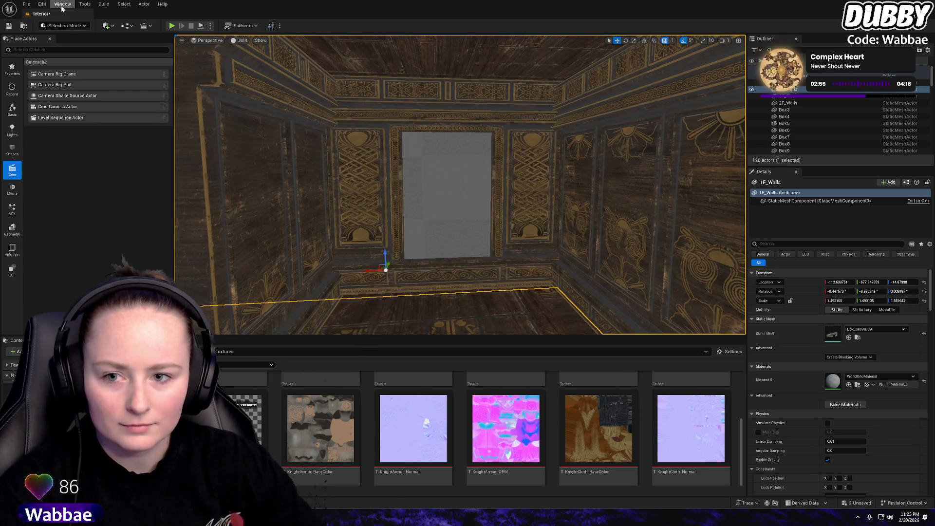
left_click(62, 26)
left_click(68, 86)
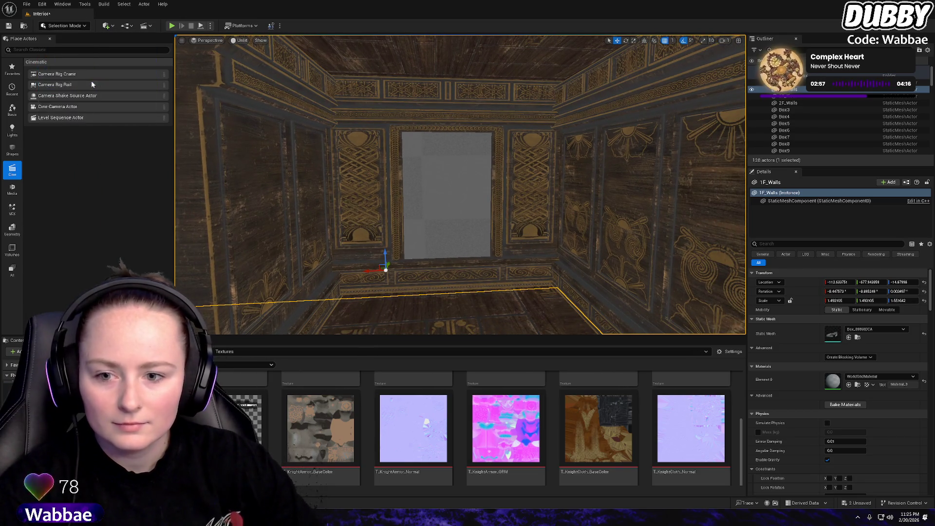
mouse_move(366, 327)
left_mouse_down()
mouse_move(367, 302)
mouse_move(367, 327)
left_mouse_up()
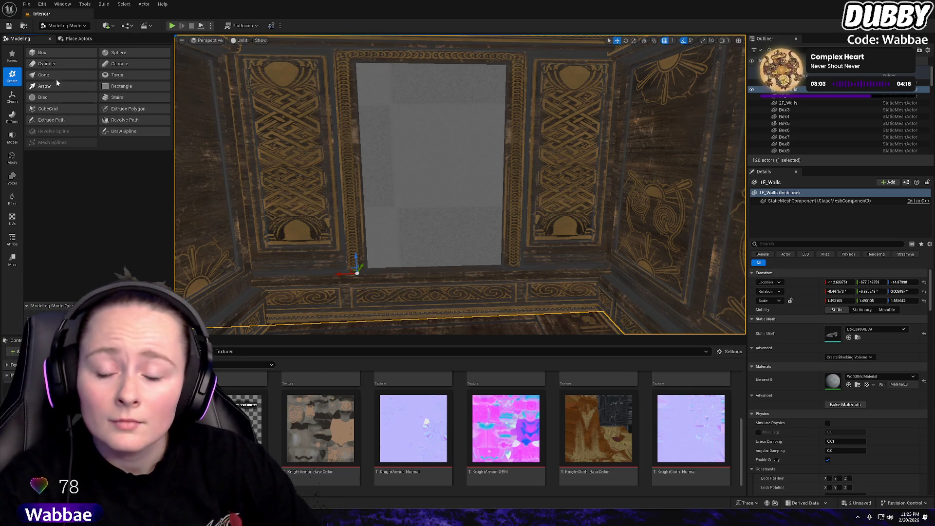
left_click(12, 161)
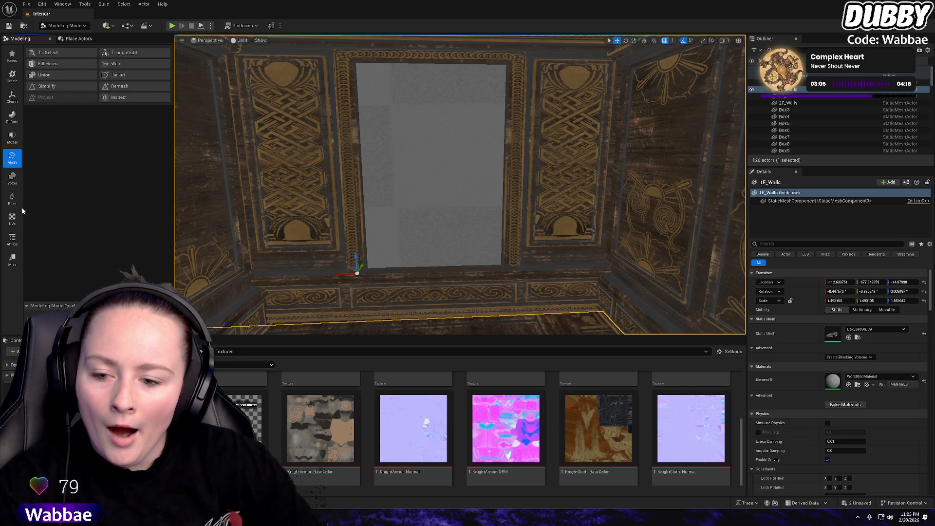
left_click(12, 138)
left_click(52, 52)
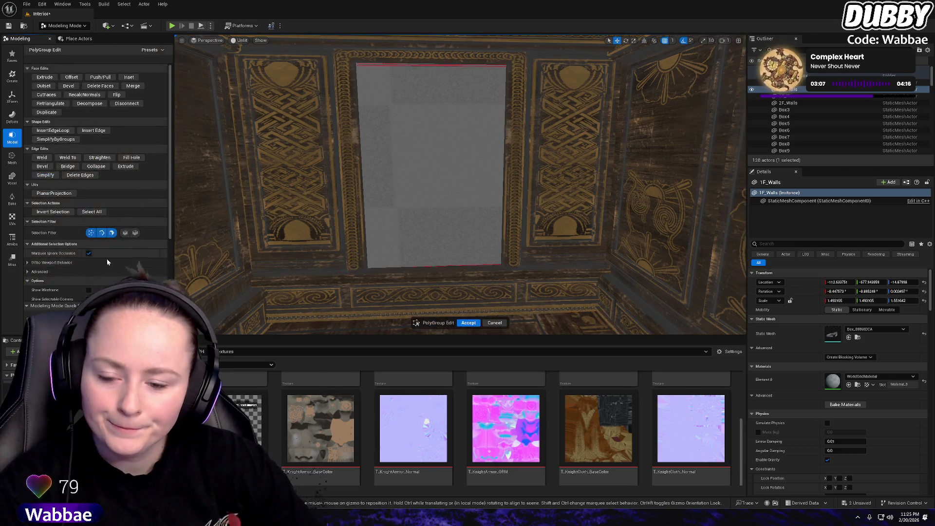
Insert edge loops into the wall and delete the window face to open it
left_click(54, 131)
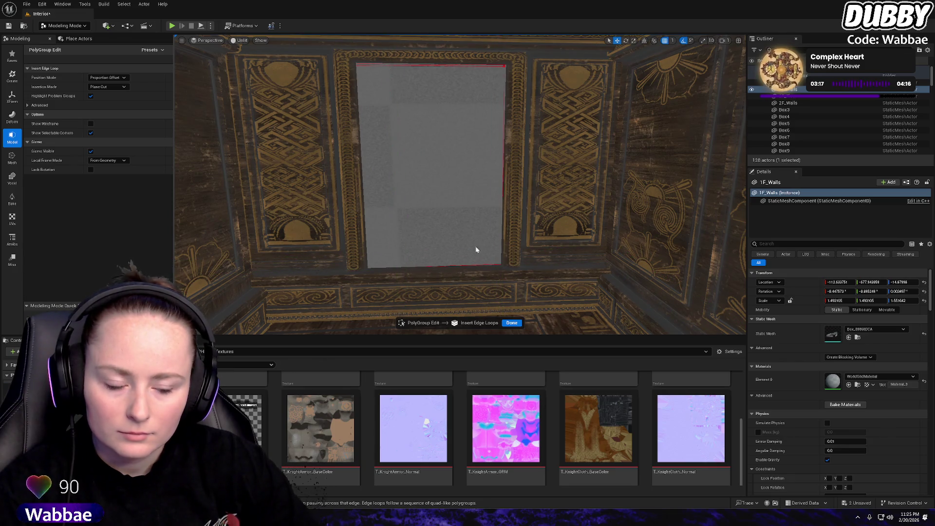
left_click_drag(476, 249, 511, 324)
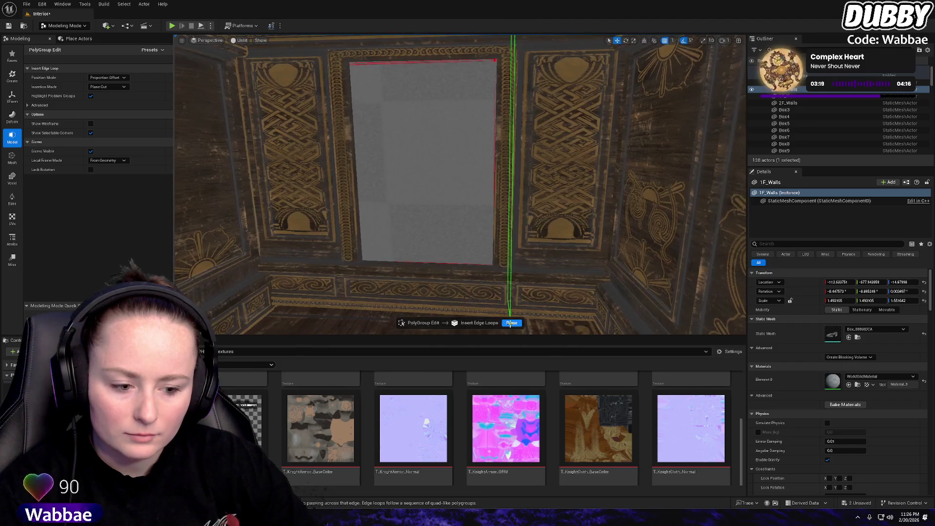
left_click(511, 323)
left_click(425, 162)
key("Delete")
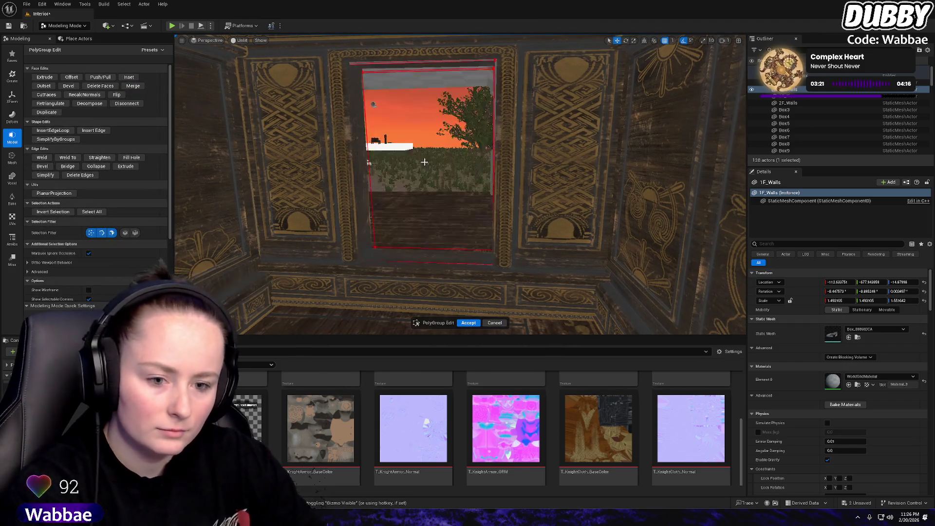
Fly out through the new window opening and back to inspect it
key("w")
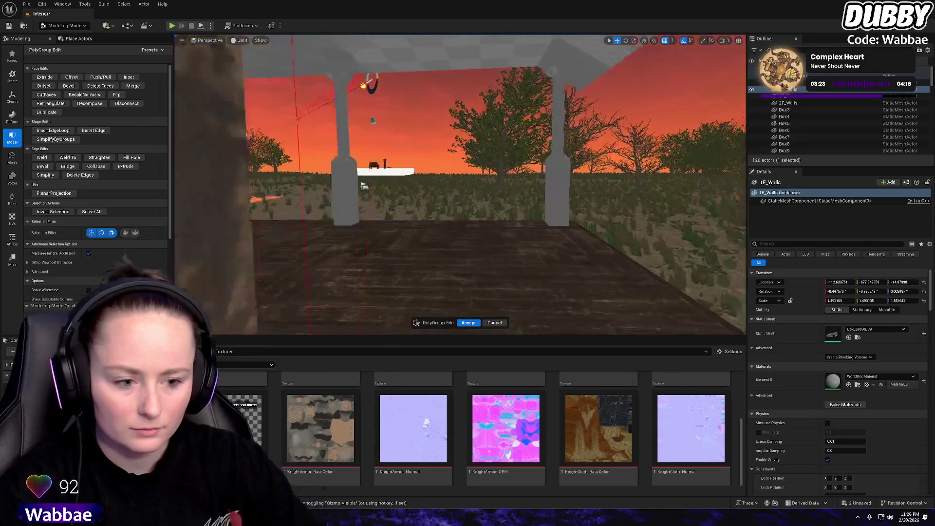
key("s")
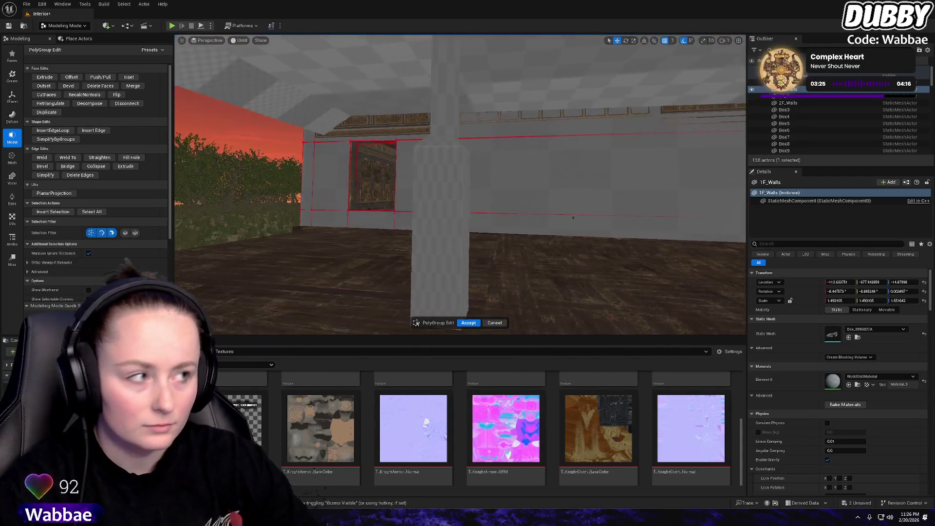
key("d")
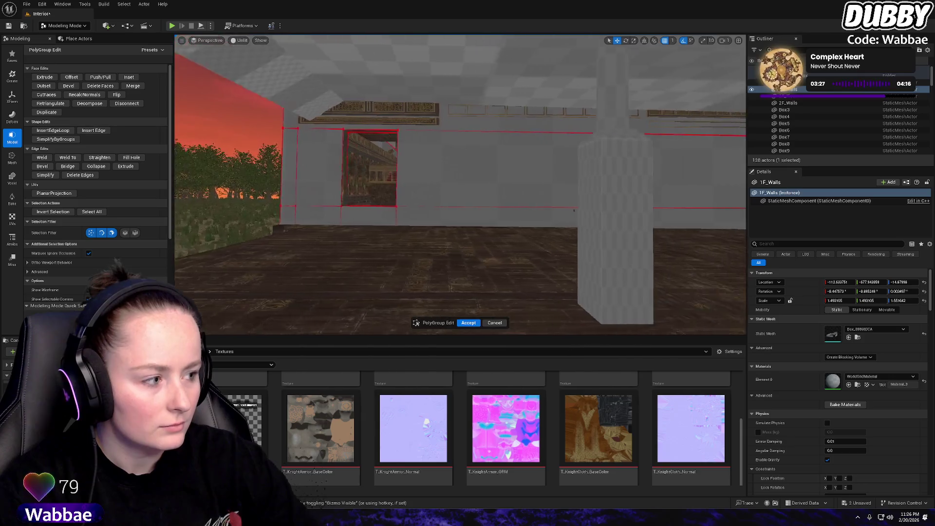
key("a")
key("w")
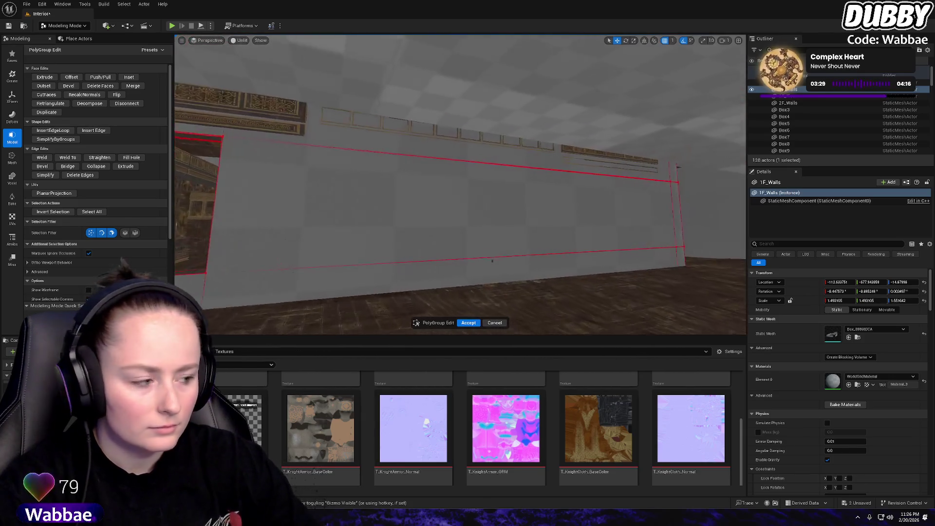
key("s")
key("w")
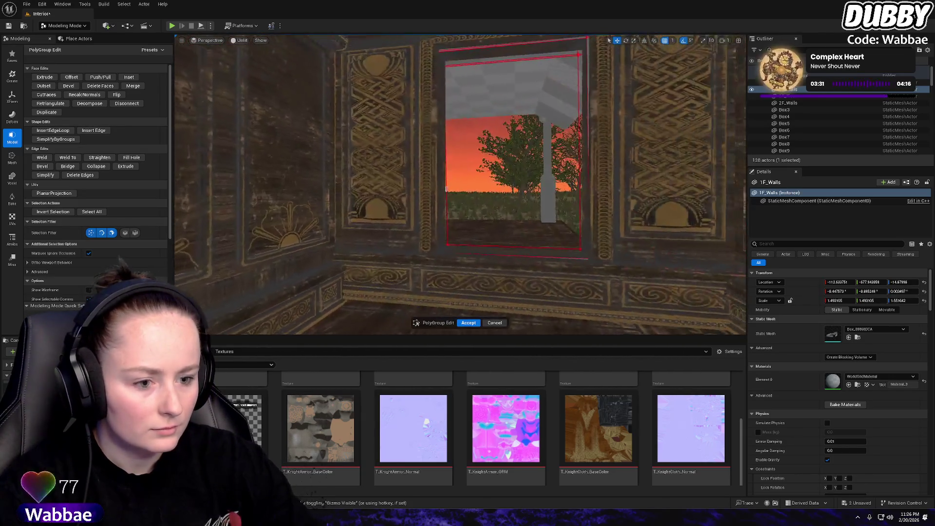
key("s")
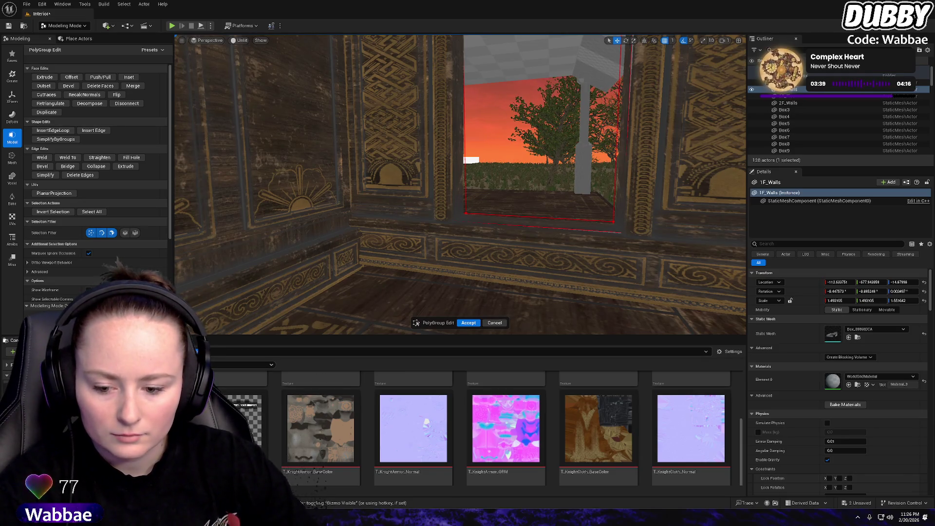
Return from Textures to the top-level Game folders and bring up a folder's context menu
scroll(747, 432, "up", 5)
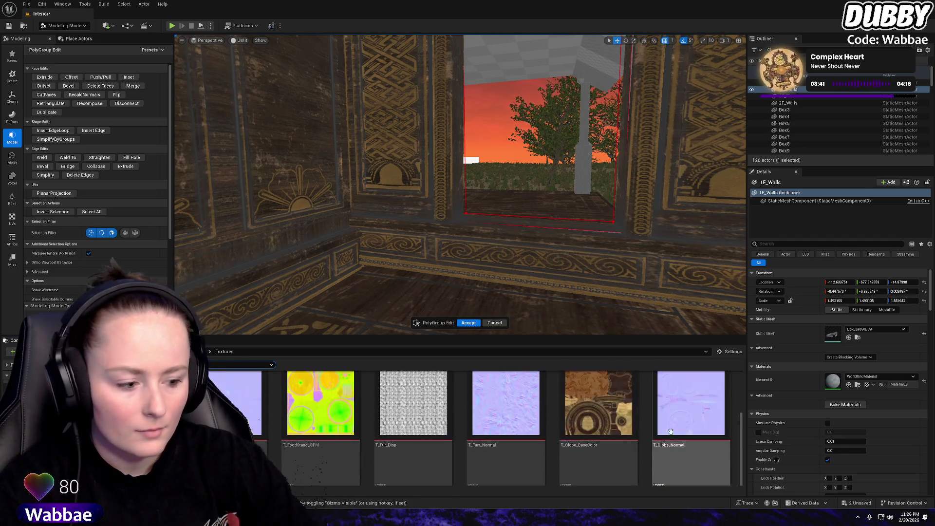
scroll(747, 433, "up", 3)
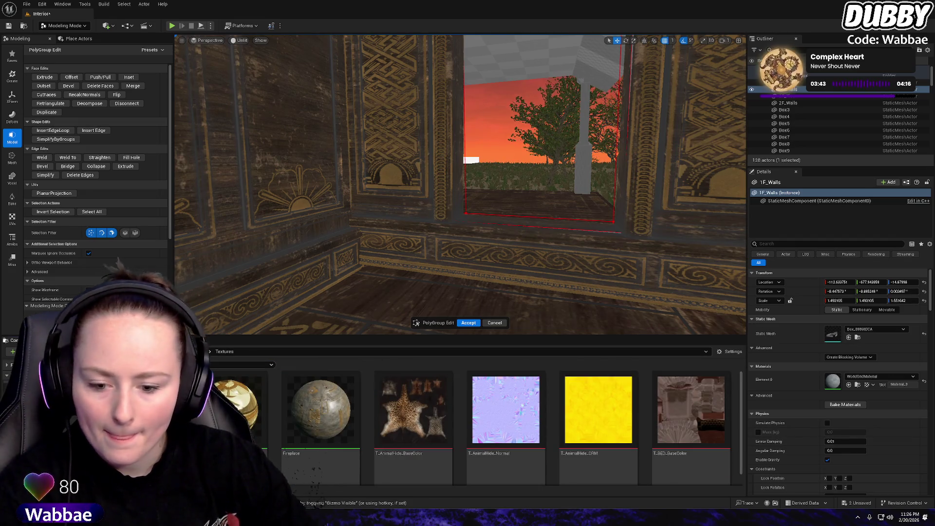
key("alt+Left")
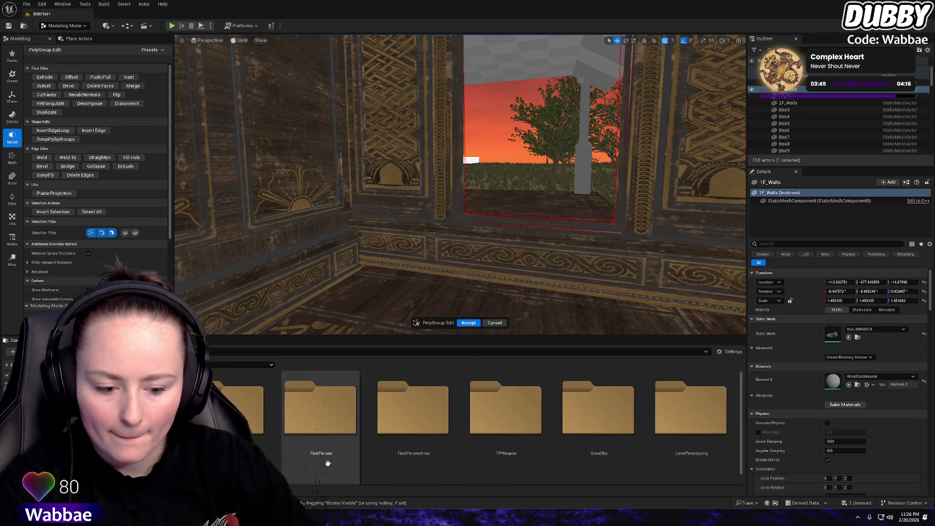
scroll(449, 465, "down", 2)
scroll(448, 465, "down", 3)
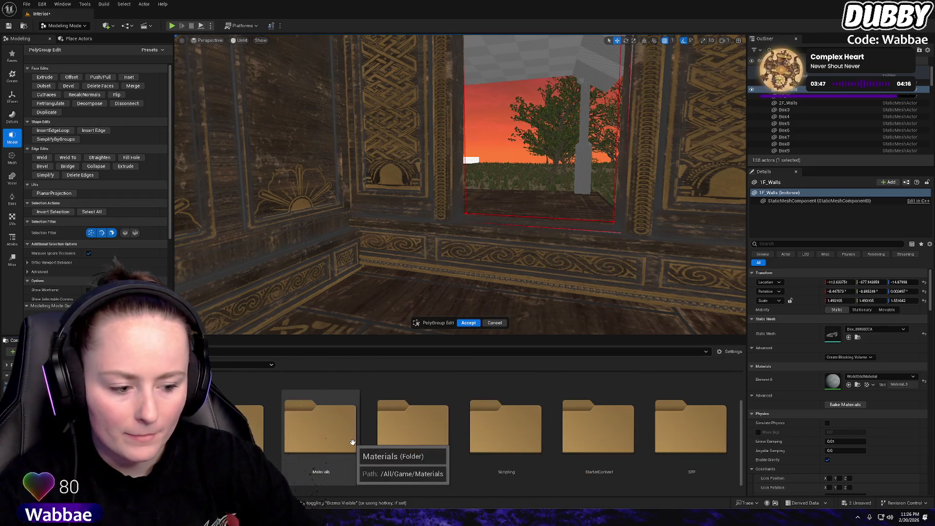
scroll(302, 434, "down", 1)
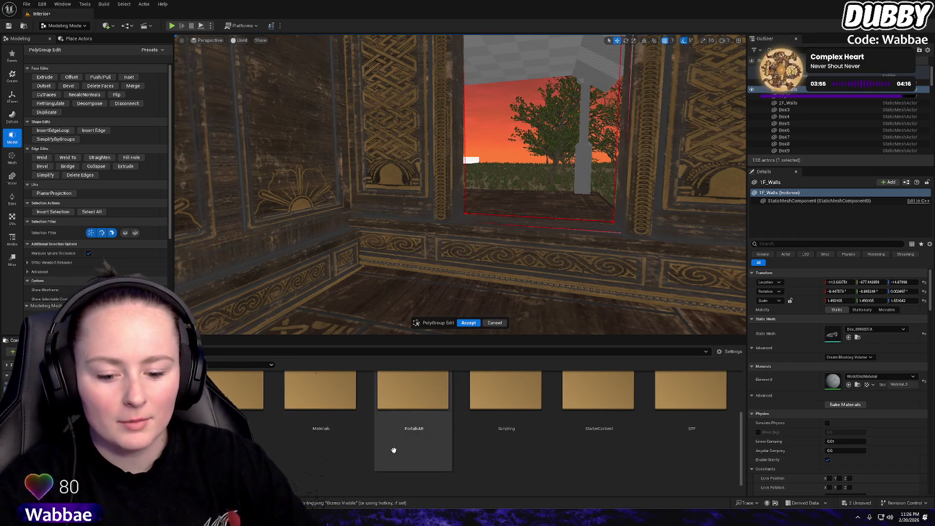
scroll(258, 414, "up", 1)
right_click(238, 424)
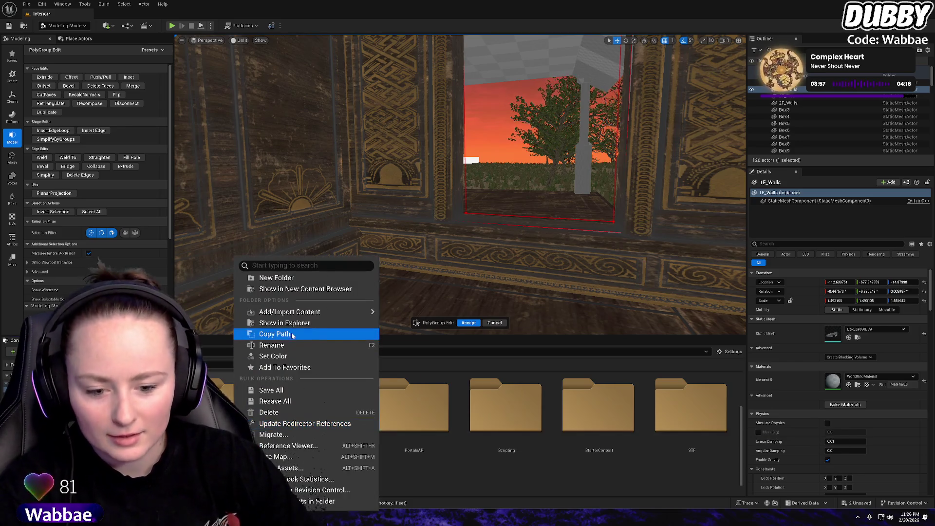
Update the folder's redirector references for Stairs, Stairs_1 and the window mesh, then delete unreferenced redirectors
mouse_move(302, 315)
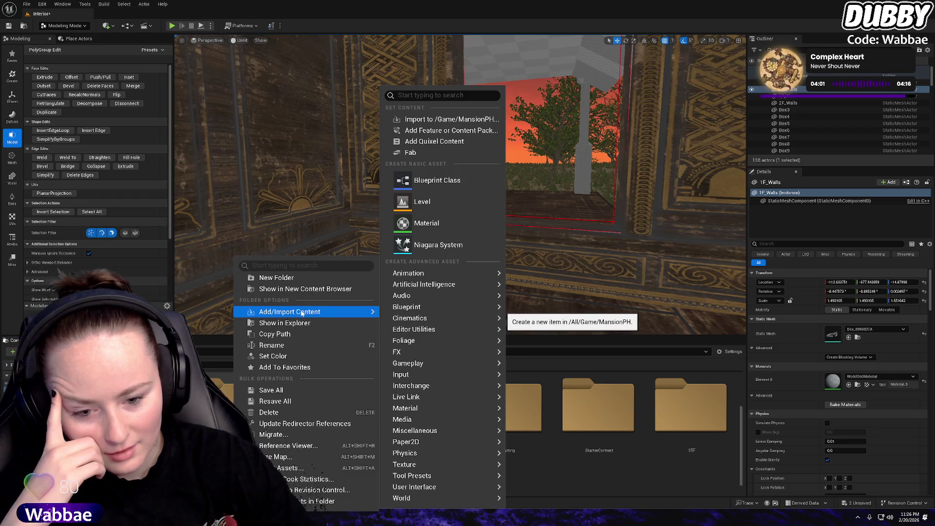
left_click(314, 424)
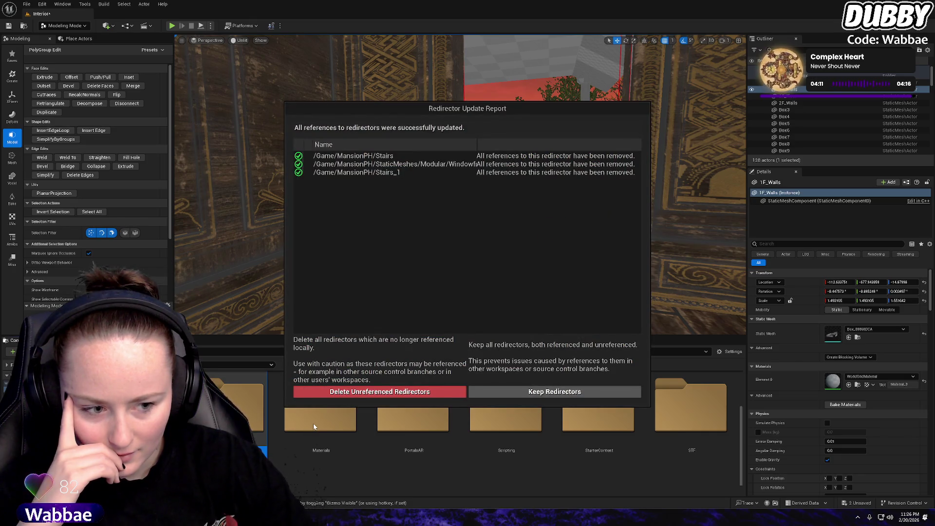
left_click(390, 395)
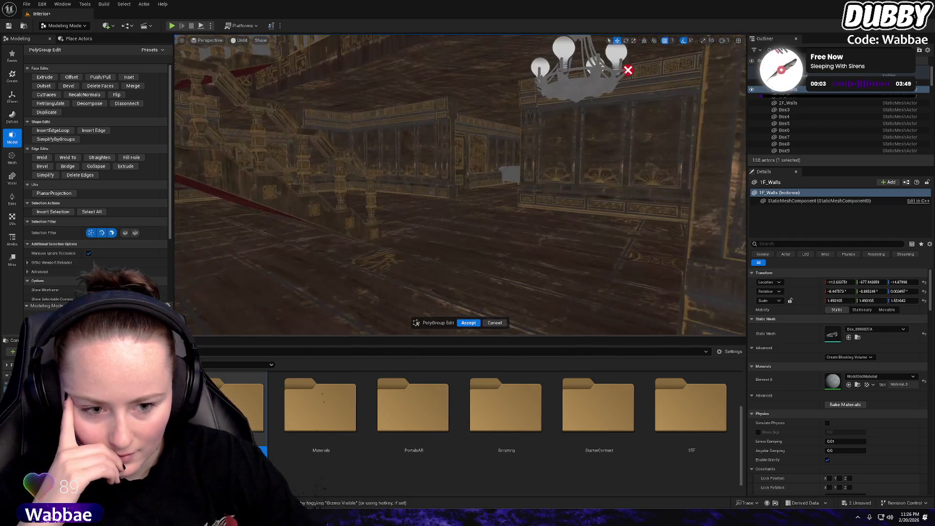
Save the Interior level and all changed assets with File > Save All
right_click(239, 410)
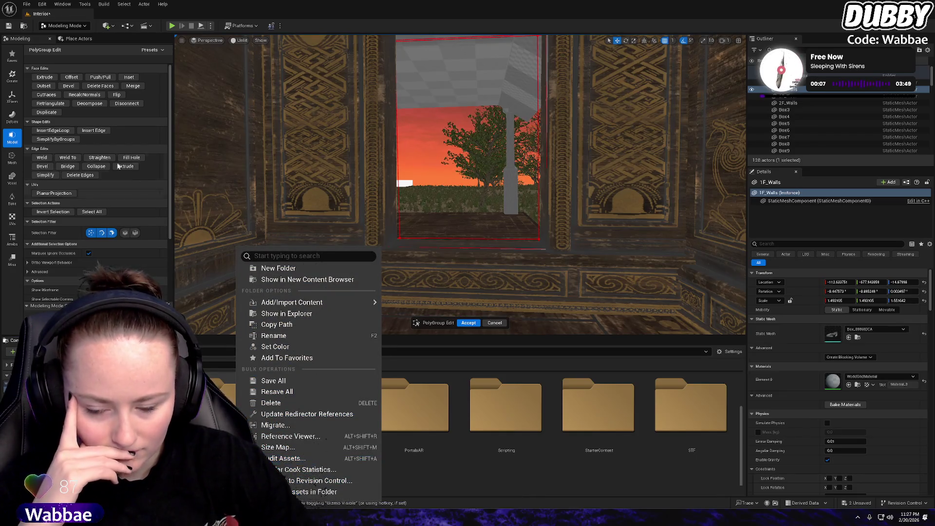
left_click(27, 4)
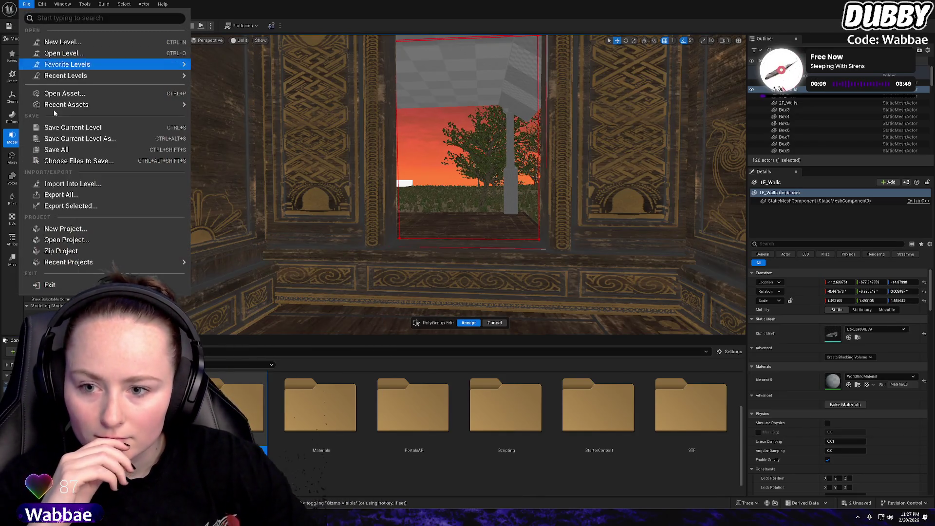
left_click(57, 149)
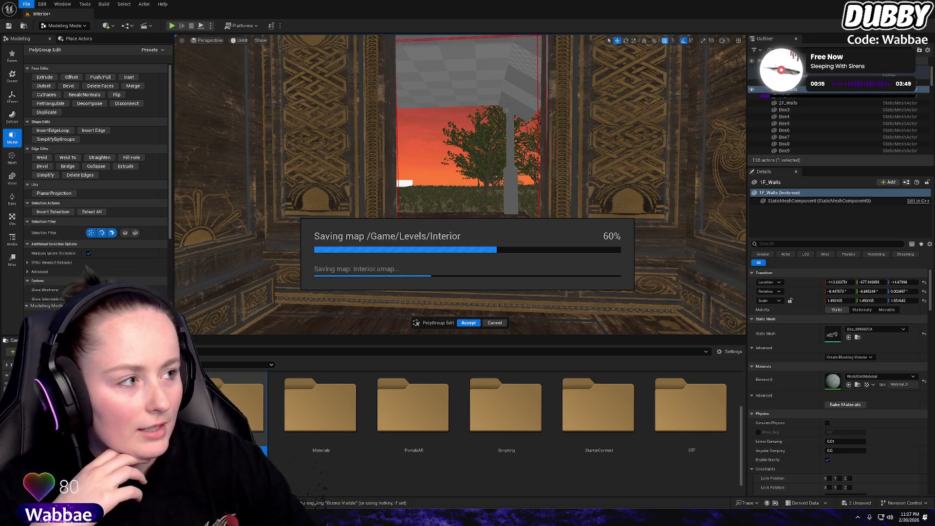
Colour the content folder magenta, then undo to refill the wall's window opening
right_click(222, 428)
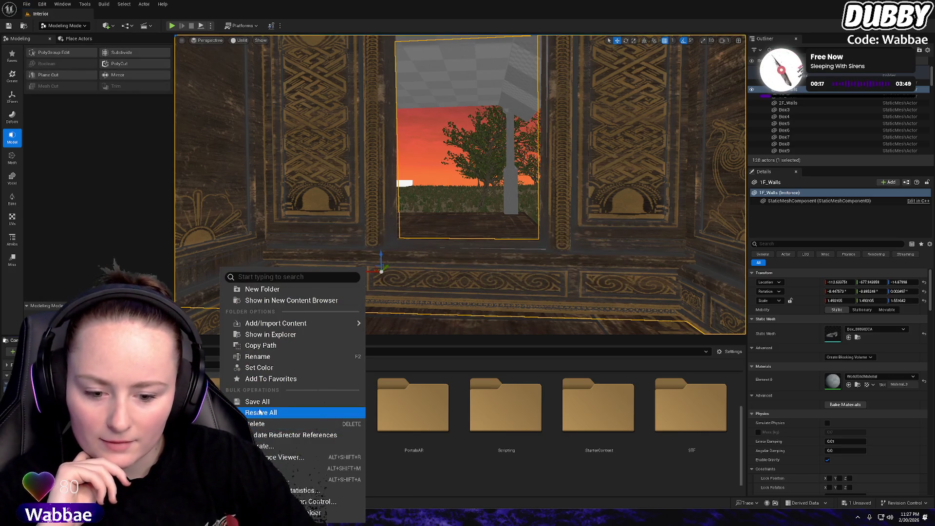
left_click(274, 372)
left_click(380, 376)
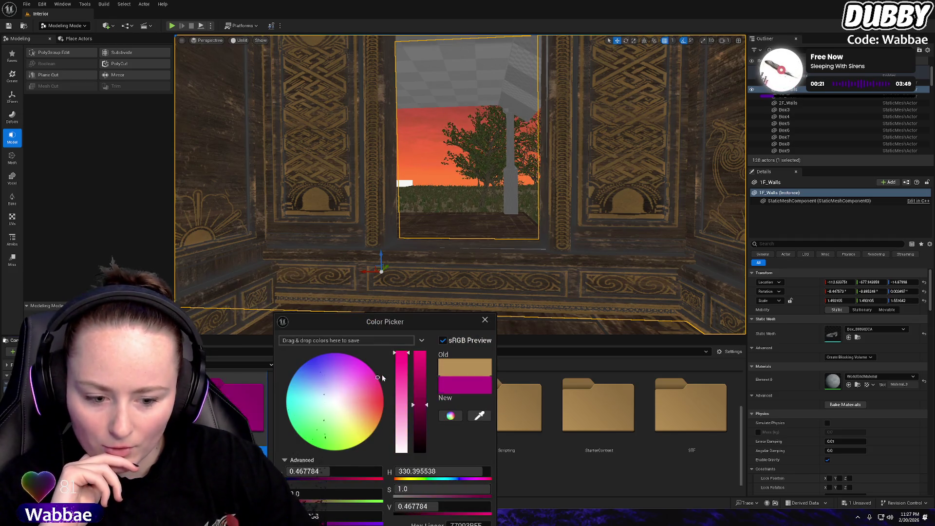
left_click(485, 319)
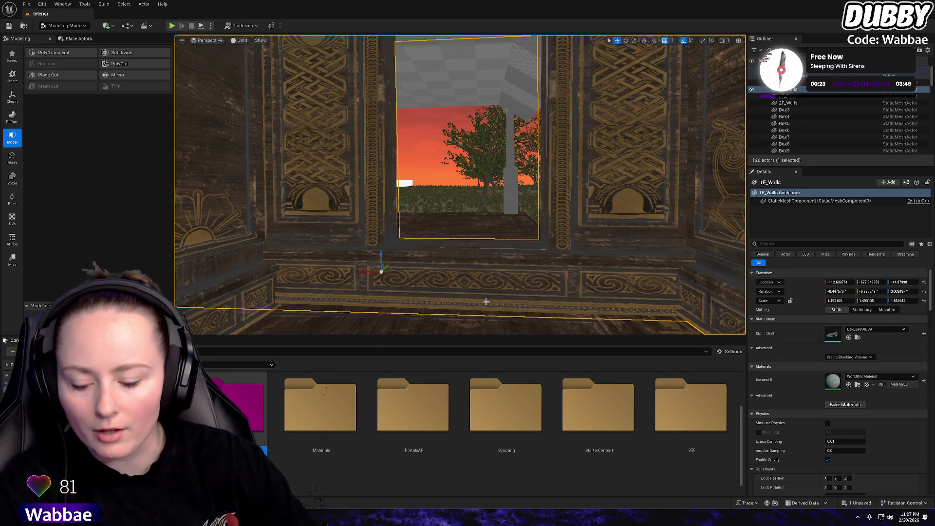
key("ctrl+z")
key("ctrl+z")
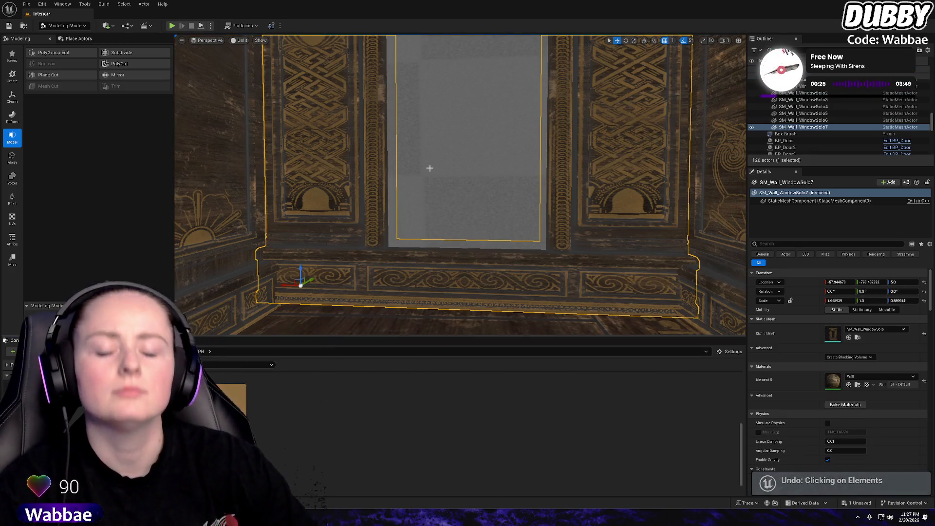
Select the 1F_Walls mesh and start inserting edge loops in PolyGroup Edit
left_click(430, 168)
left_click(47, 53)
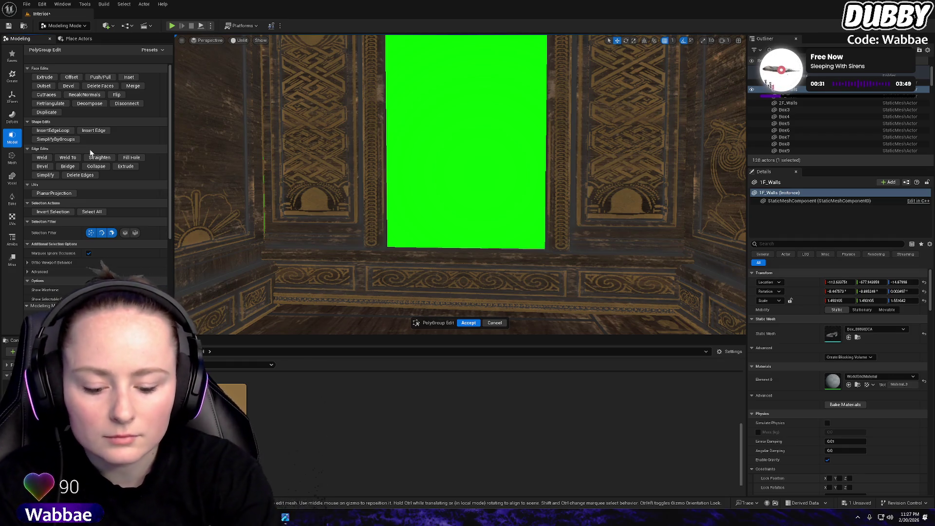
left_click(53, 131)
Finish the edge loops and delete the wall face to open a doorway
mouse_move(406, 248)
left_mouse_down()
mouse_move(410, 292)
mouse_move(417, 166)
mouse_move(386, 141)
mouse_move(343, 214)
mouse_move(328, 297)
left_mouse_up()
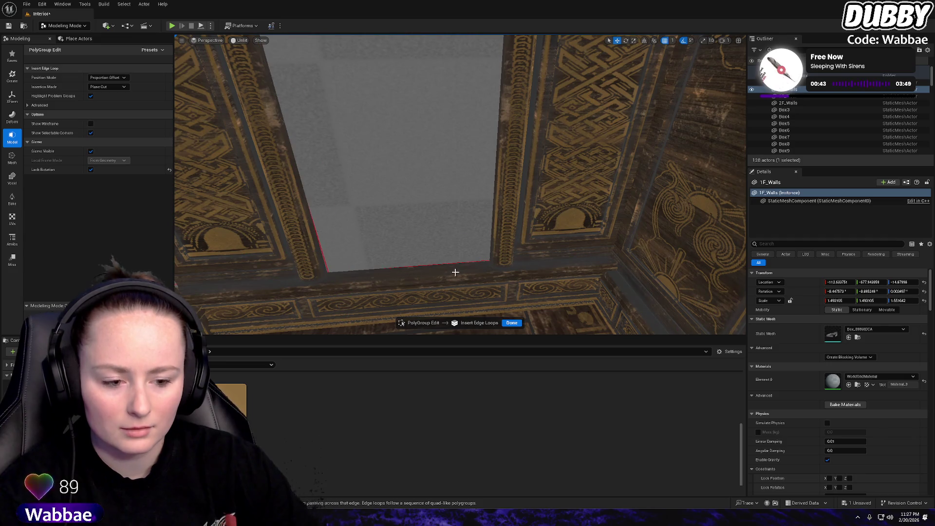
left_click(511, 322)
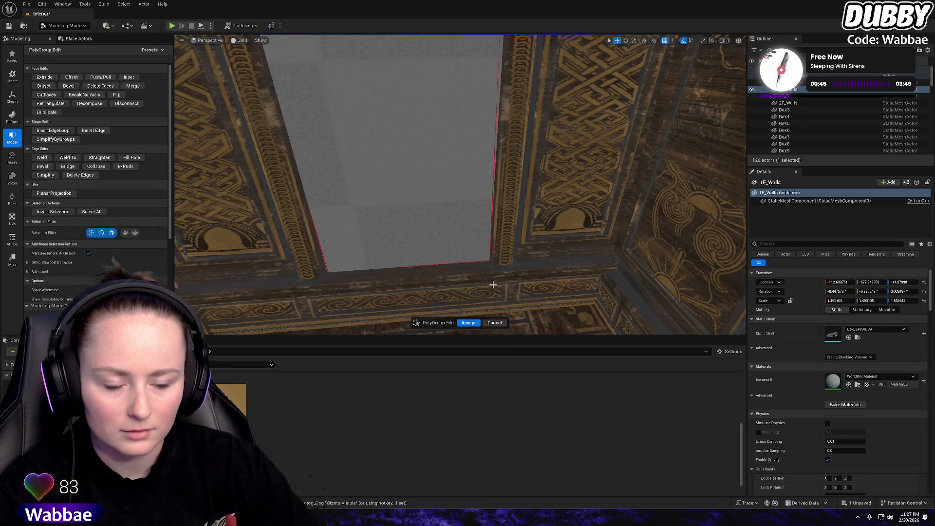
mouse_move(468, 273)
left_mouse_down()
mouse_move(447, 254)
mouse_move(633, 114)
mouse_move(497, 118)
mouse_move(374, 199)
left_mouse_up()
key("Delete")
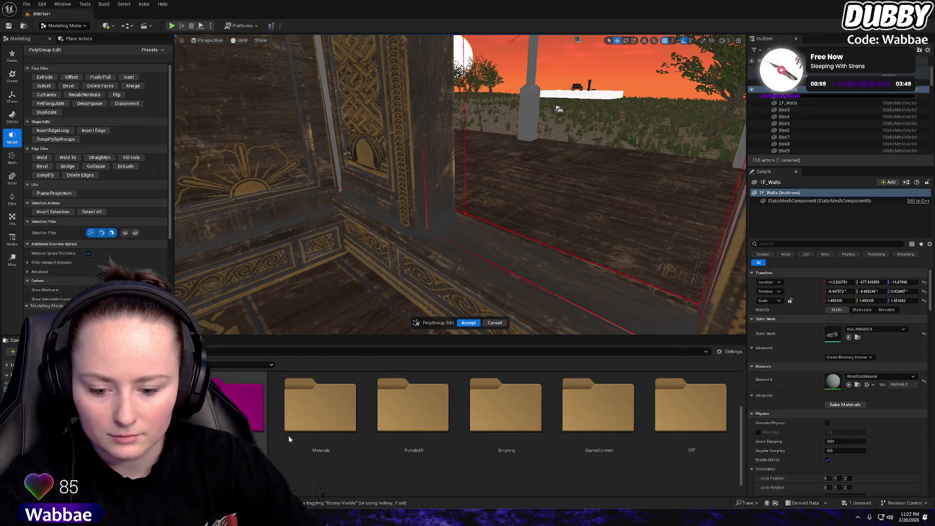
Run Validate Assets in Folder on MansionPH and confirm with Yes
scroll(289, 439, "down", 1)
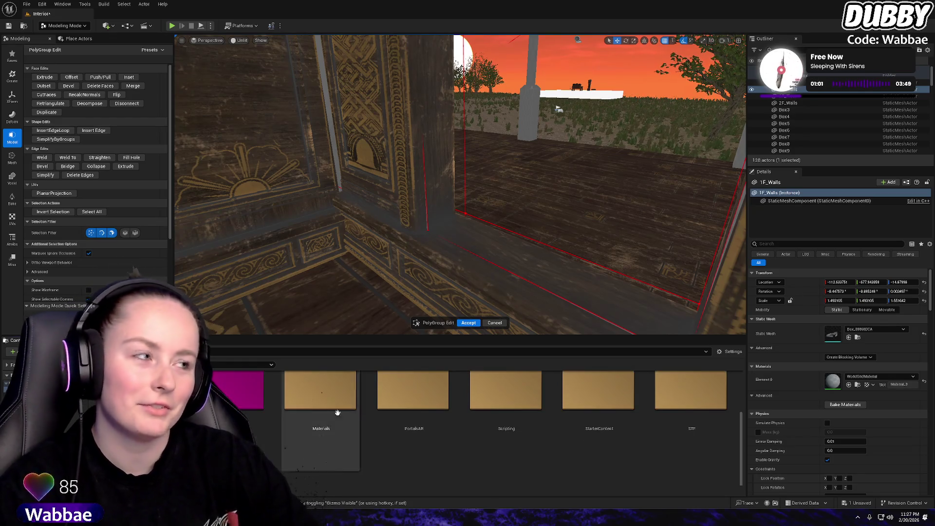
right_click(246, 383)
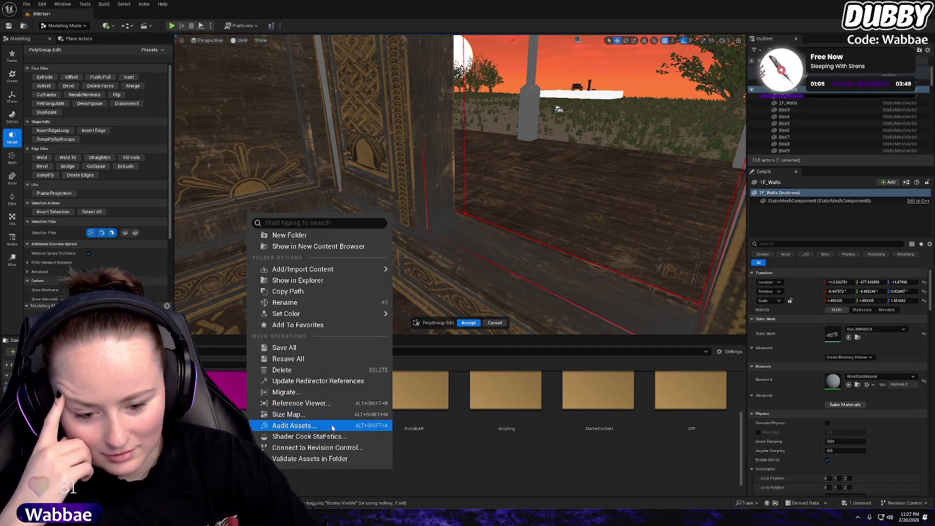
left_click(347, 459)
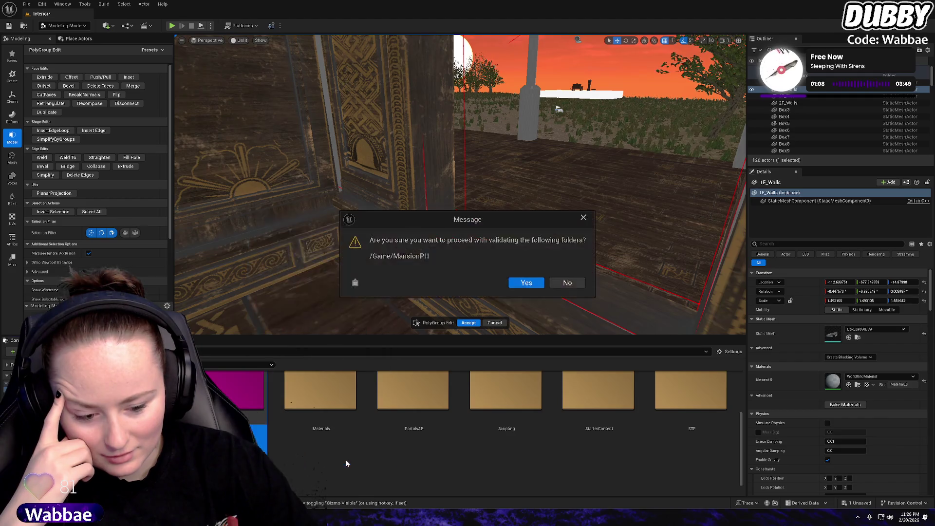
left_click(525, 288)
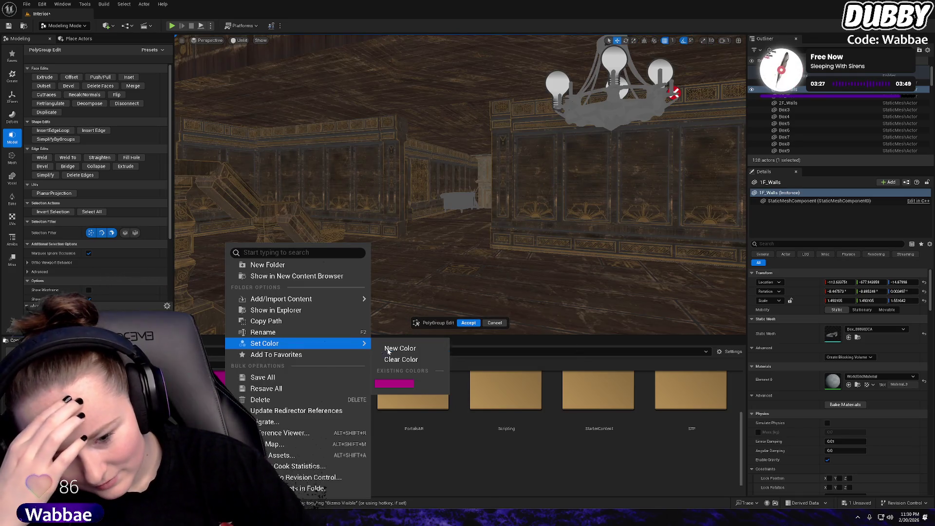
Clear the magenta colour from the MansionPH folder, then Save All its modified textures
left_click(390, 360)
right_click(241, 376)
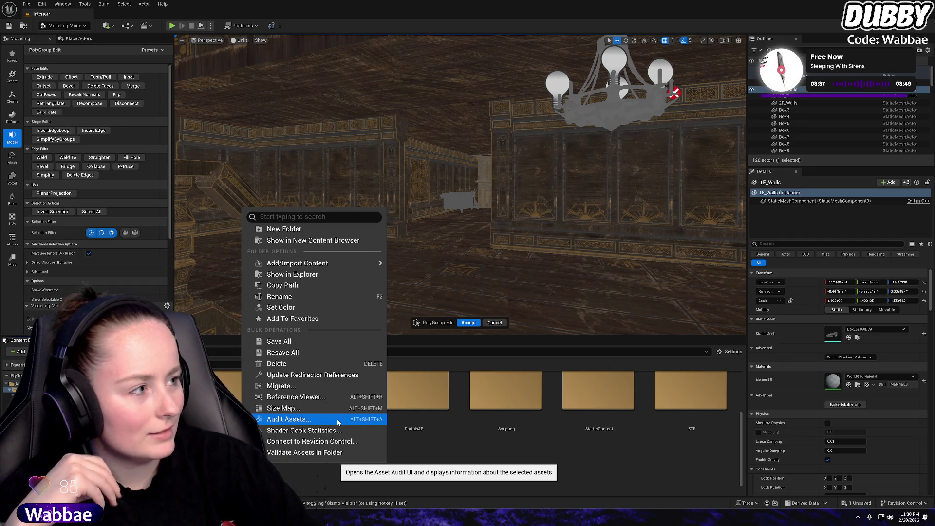
left_click(299, 345)
right_click(229, 390)
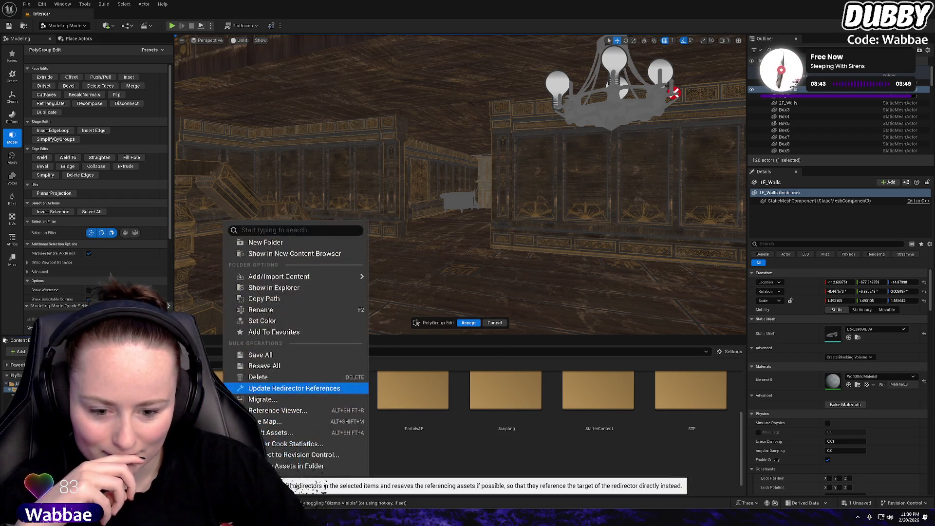
left_click(287, 364)
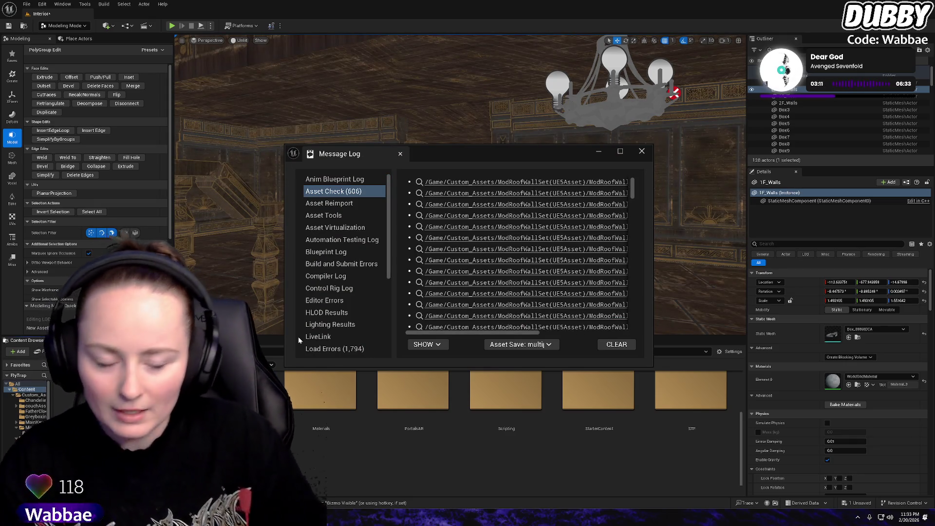
Scroll through the Asset Check entries in the Message Log, then close the log window
scroll(554, 326, "down", 3)
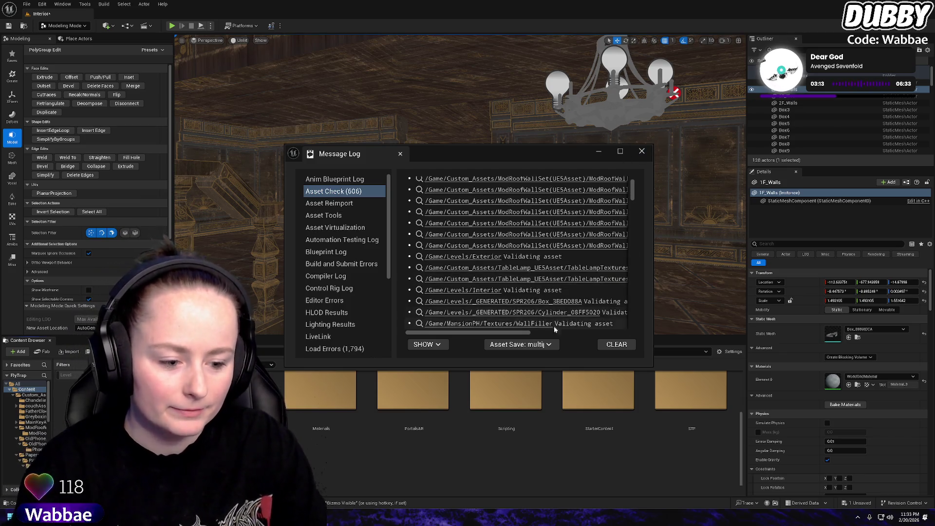
left_click_drag(502, 332, 538, 333)
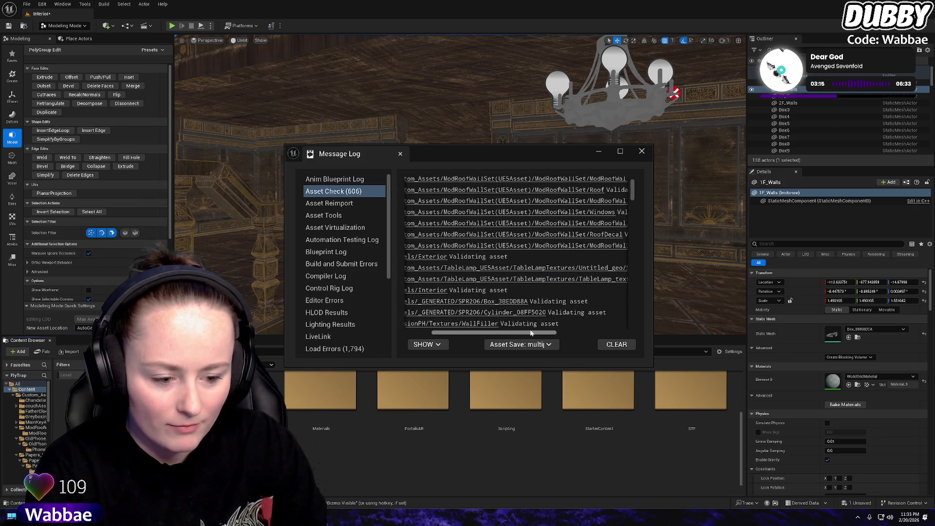
scroll(533, 321, "down", 3)
scroll(533, 320, "down", 5)
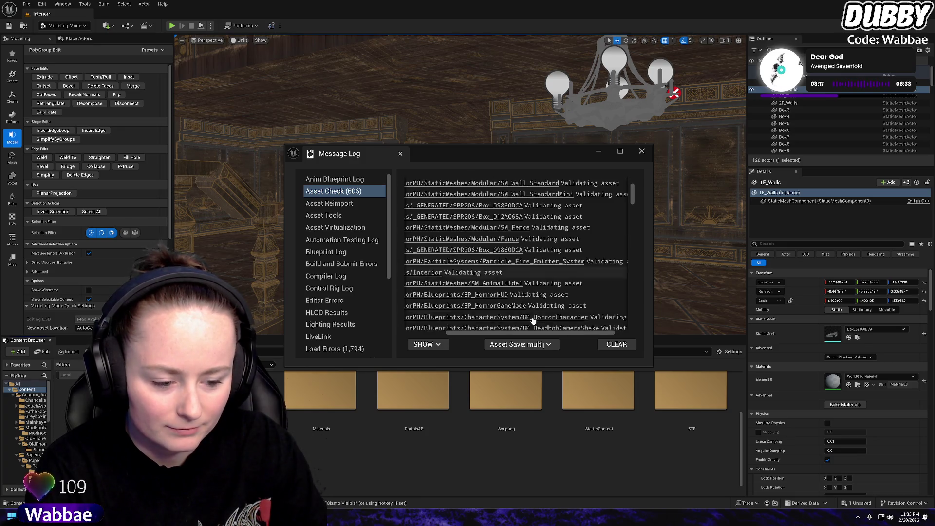
scroll(533, 319, "down", 10)
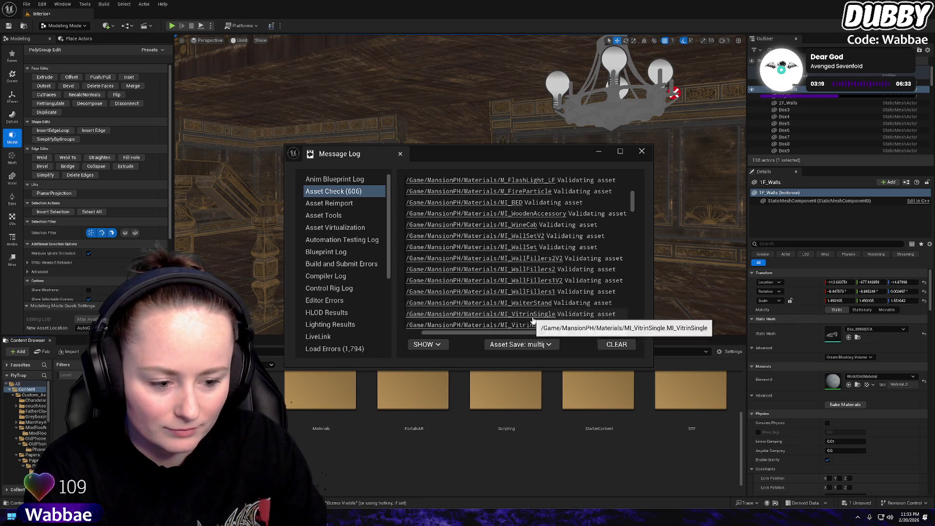
mouse_move(631, 215)
left_mouse_down()
mouse_move(636, 328)
mouse_move(641, 168)
left_mouse_up()
left_click_drag(575, 333, 631, 330)
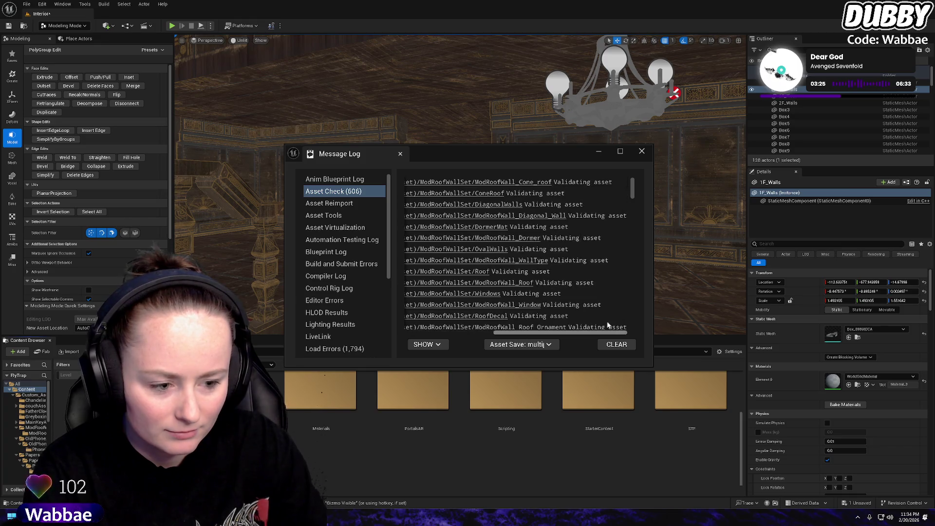
left_click(641, 152)
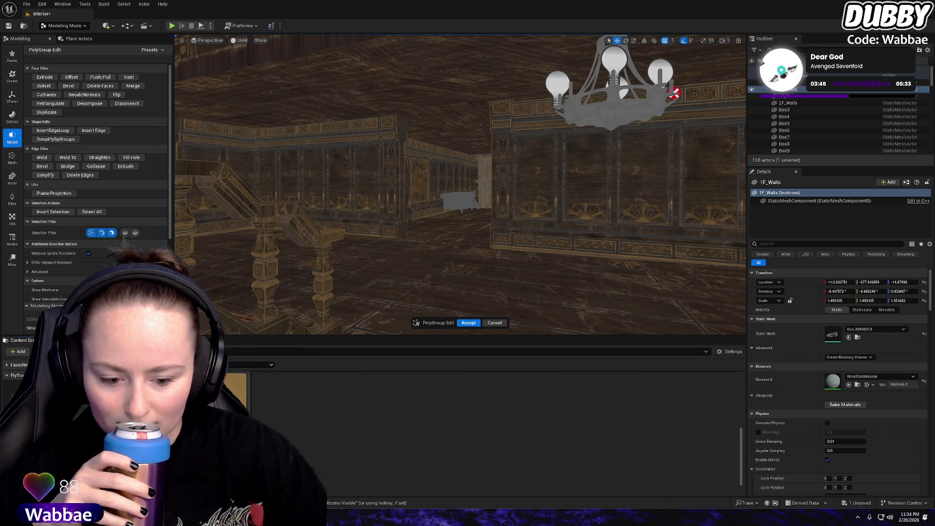
Open the textures folder in the Content Browser, then open File Explorer at Home with Win+E
double_click(245, 404)
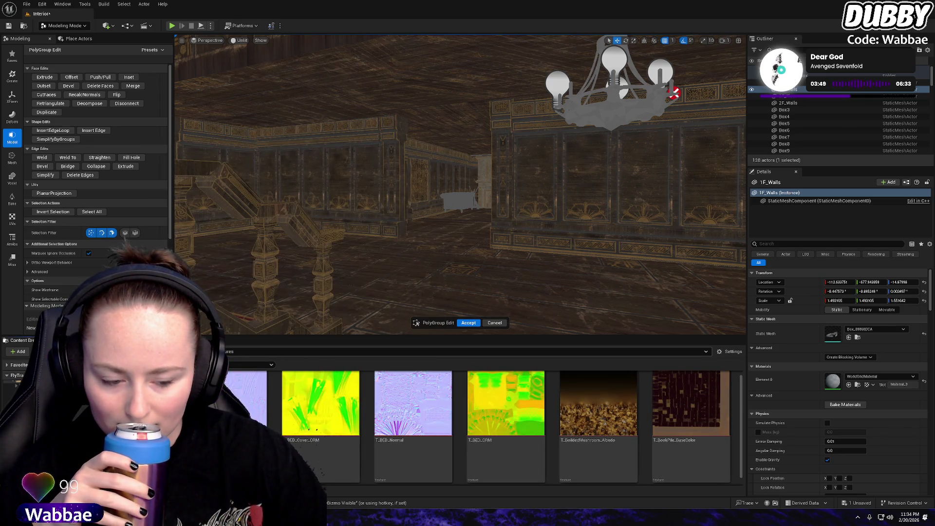
key("super+e")
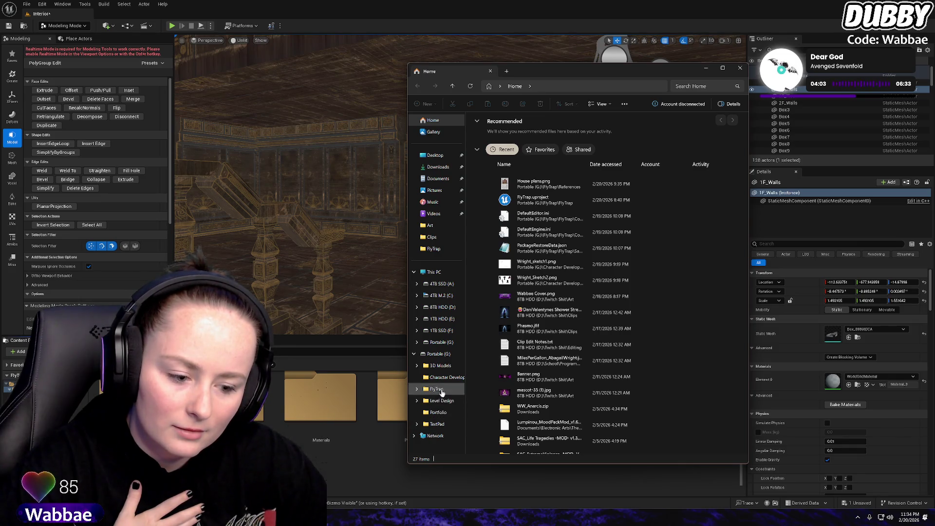
Browse Portable (G:) to FlyTrap > Content > MansionPH > StaticMeshes, then return to Unreal
left_click(441, 354)
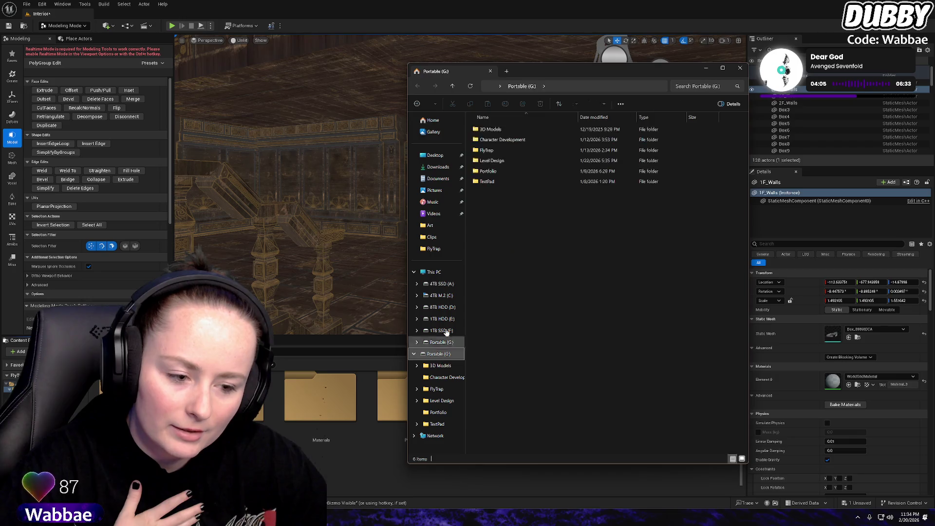
double_click(502, 152)
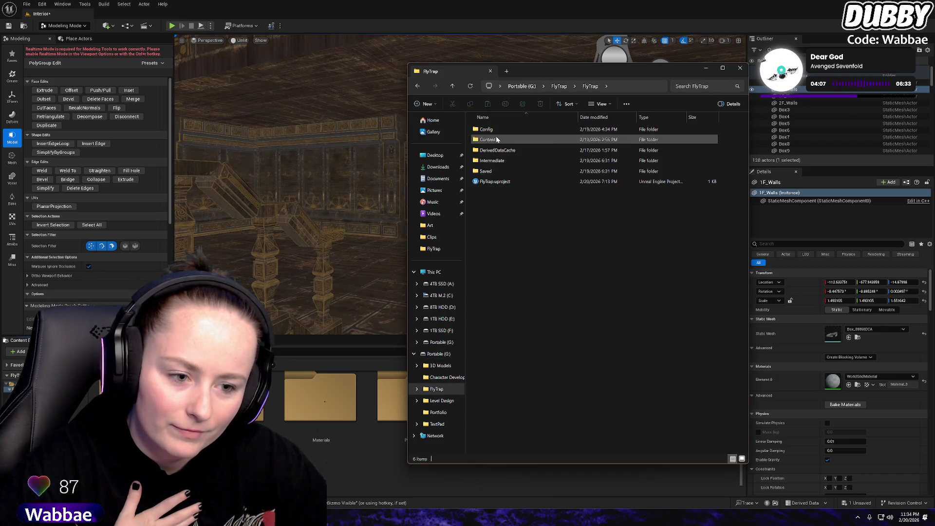
double_click(497, 139)
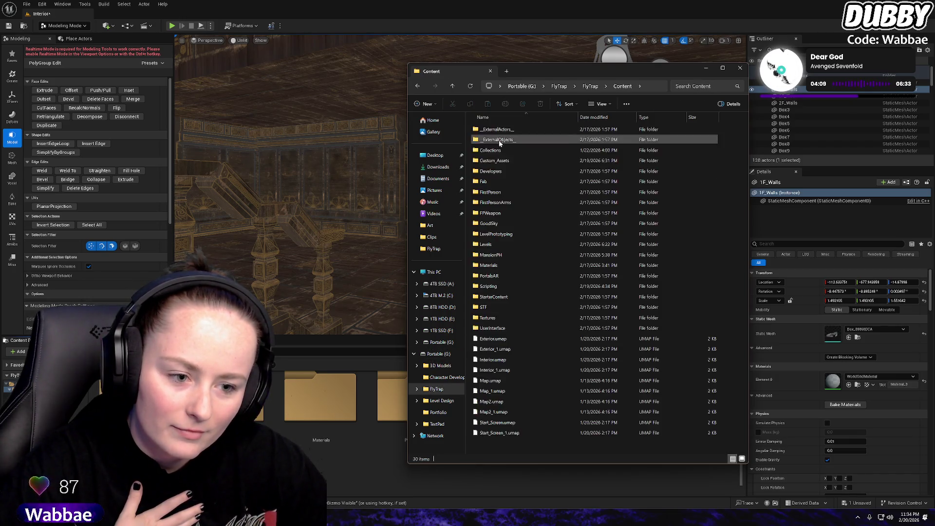
double_click(493, 255)
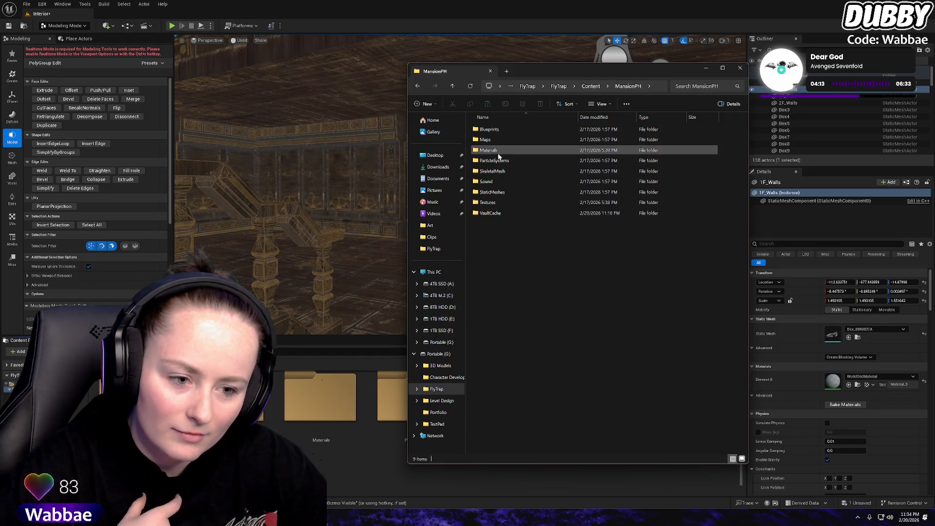
double_click(496, 194)
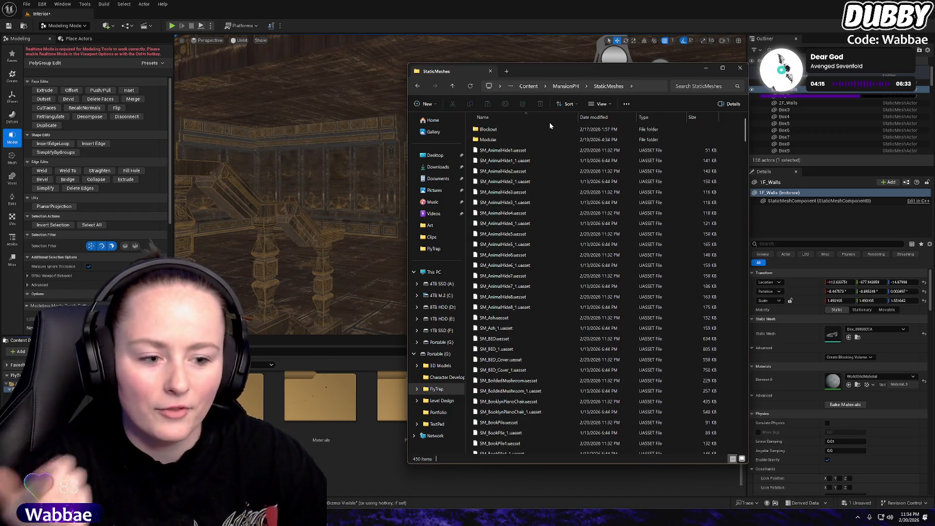
left_click(282, 378)
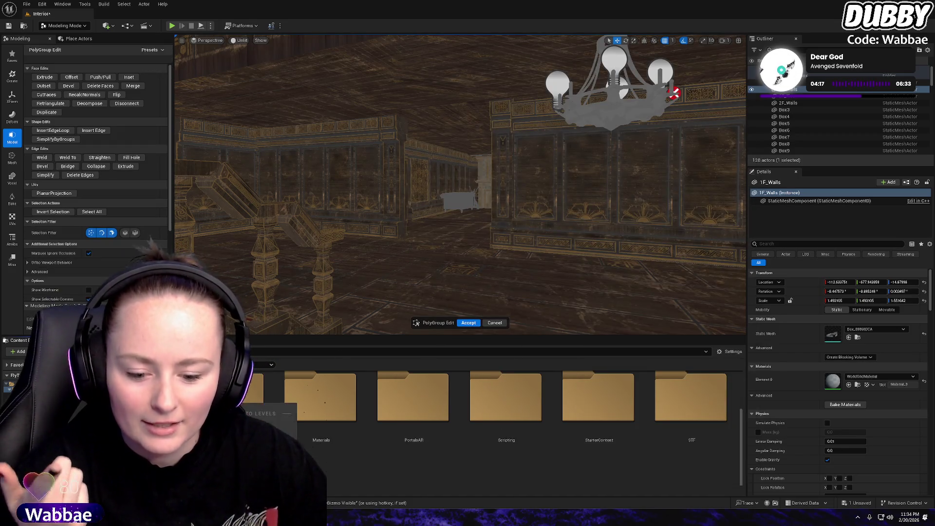
Browse the MansionPH subfolders, open Materials, and fly the viewport into the fireplace room
double_click(228, 397)
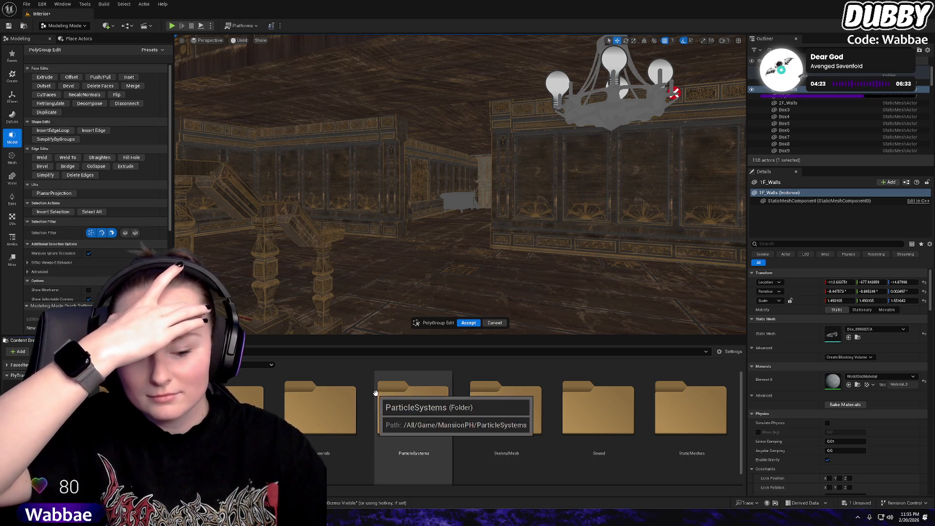
scroll(482, 397, "down", 1)
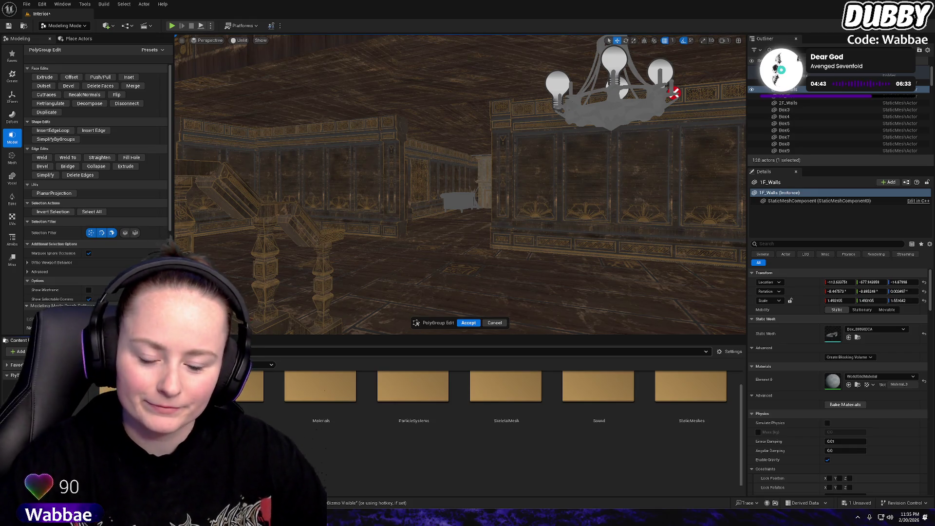
scroll(310, 437, "up", 2)
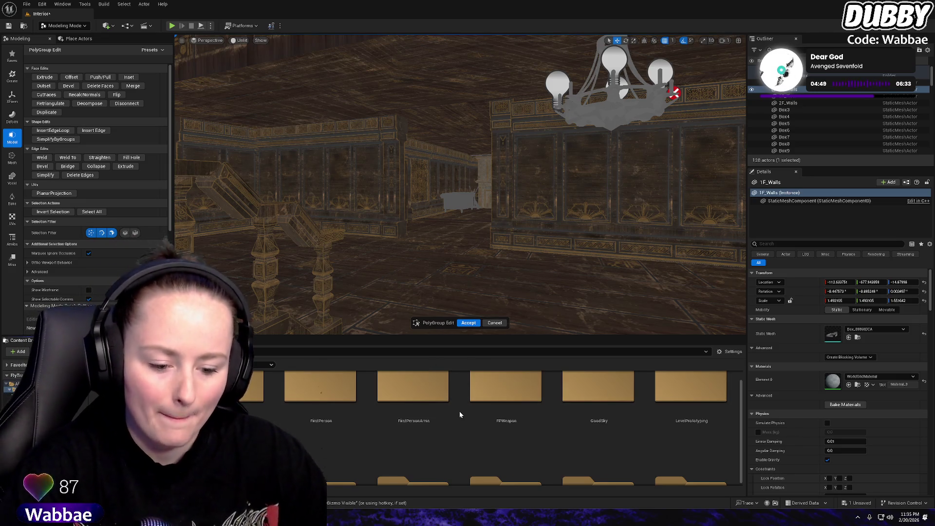
scroll(282, 415, "down", 2)
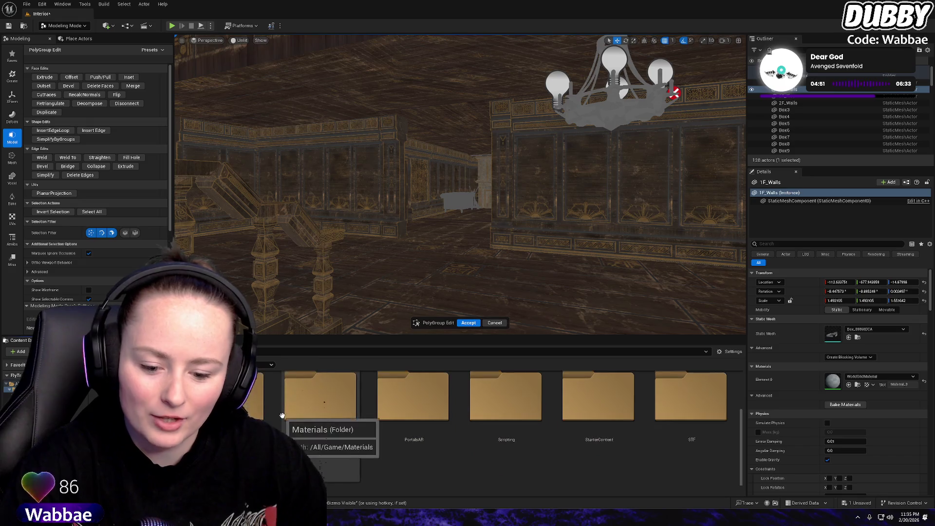
double_click(282, 416)
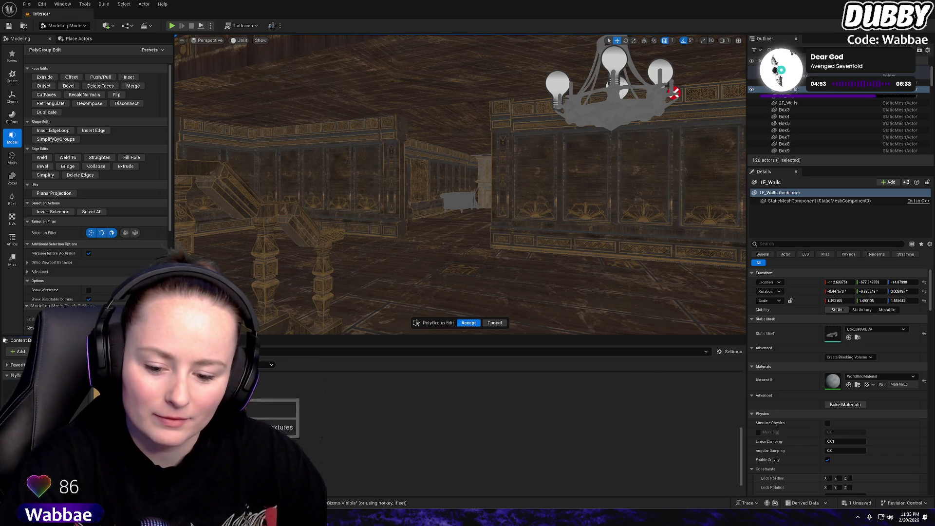
scroll(389, 448, "up", 3)
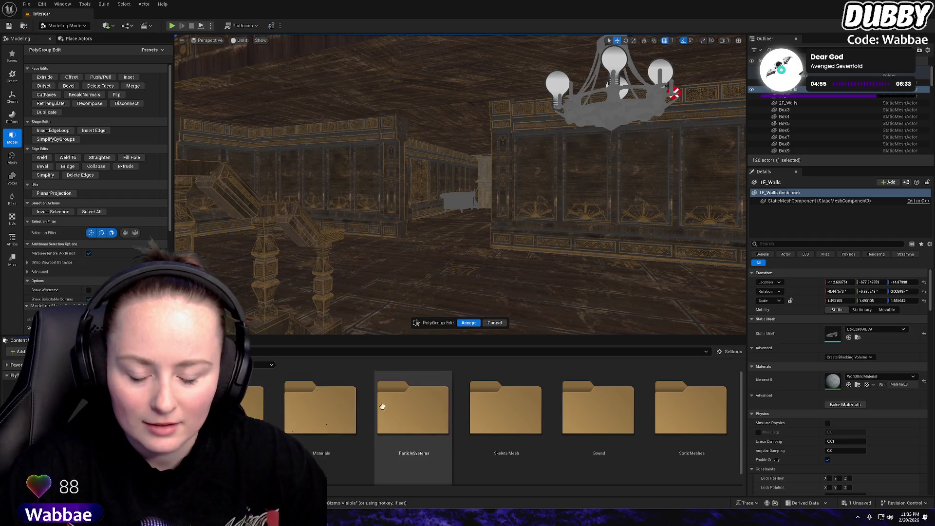
scroll(277, 416, "down", 3)
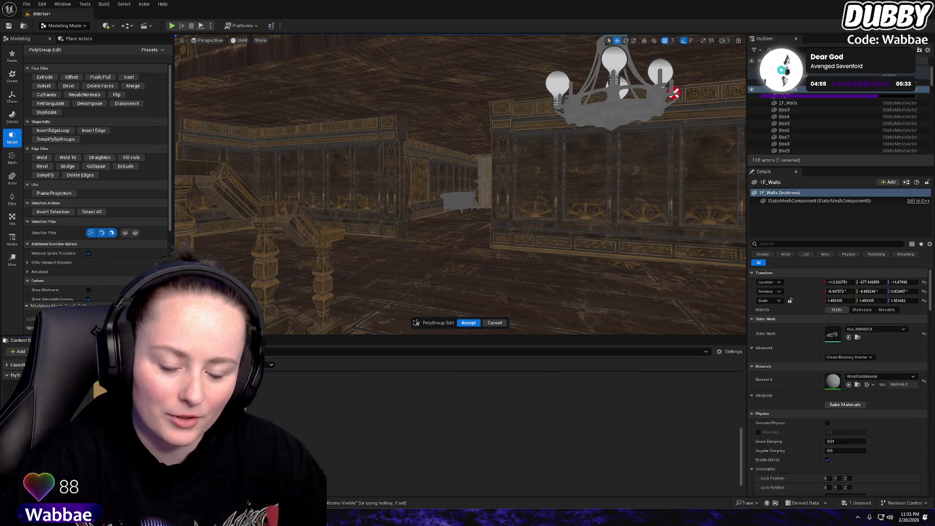
scroll(336, 438, "up", 3)
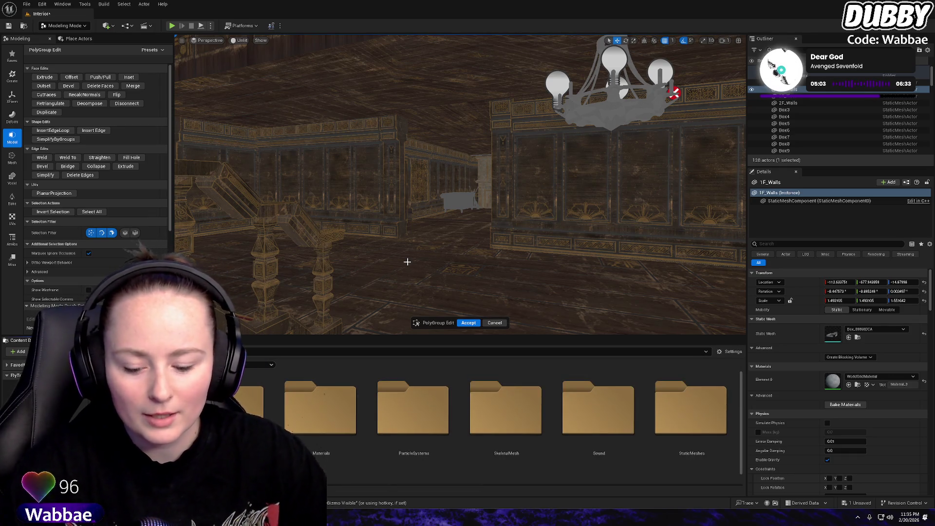
mouse_move(405, 261)
left_mouse_down()
mouse_move(469, 319)
mouse_move(448, 304)
mouse_move(453, 293)
left_mouse_up()
Accept the wall PolyGroup edit, then select a chandelier with two bulb lights and frame it
left_click(469, 319)
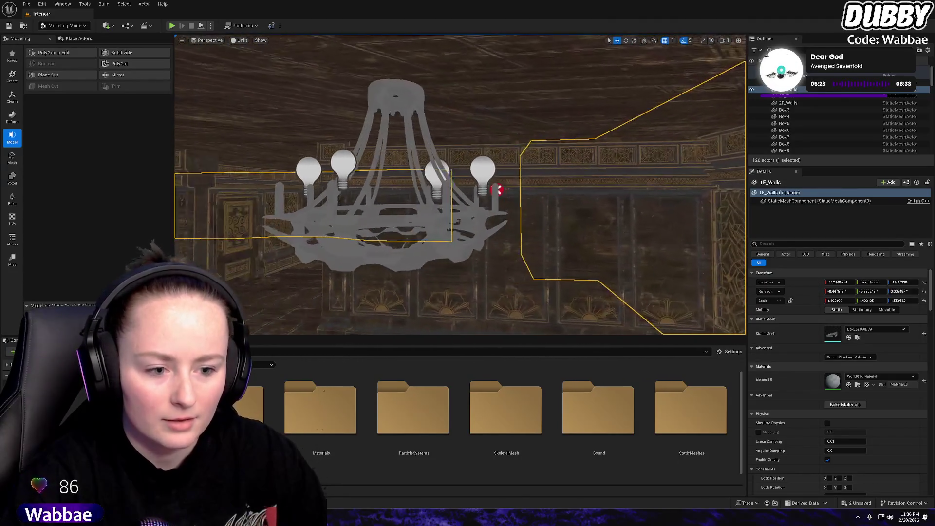
left_click(302, 169)
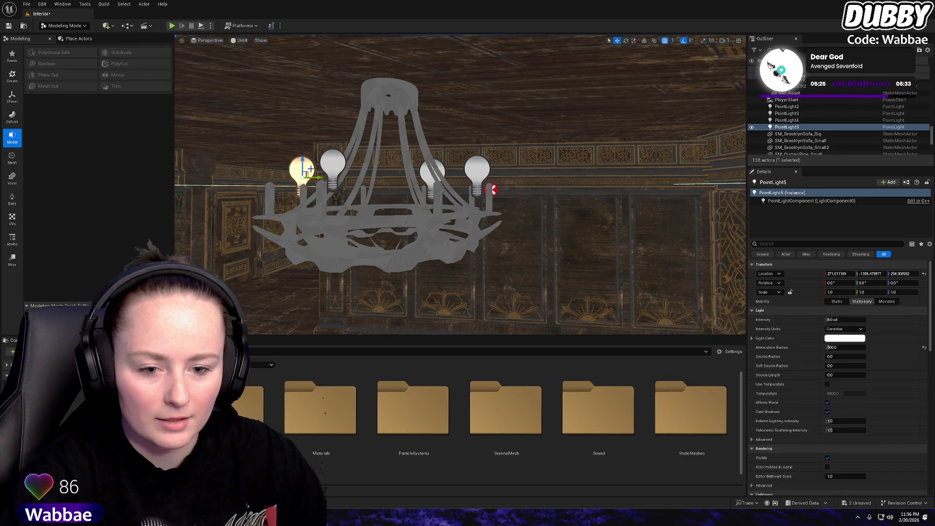
left_click(343, 166, "ctrl")
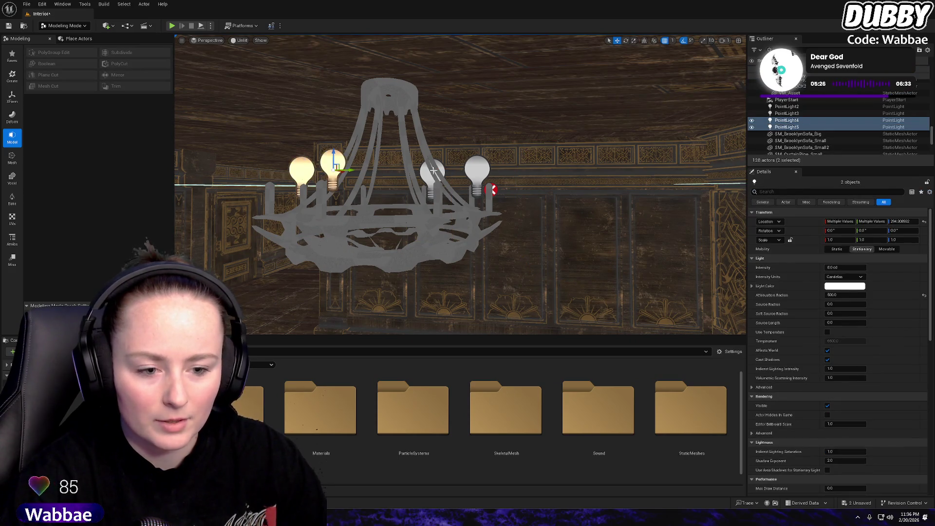
left_click(436, 228, "ctrl")
key("f")
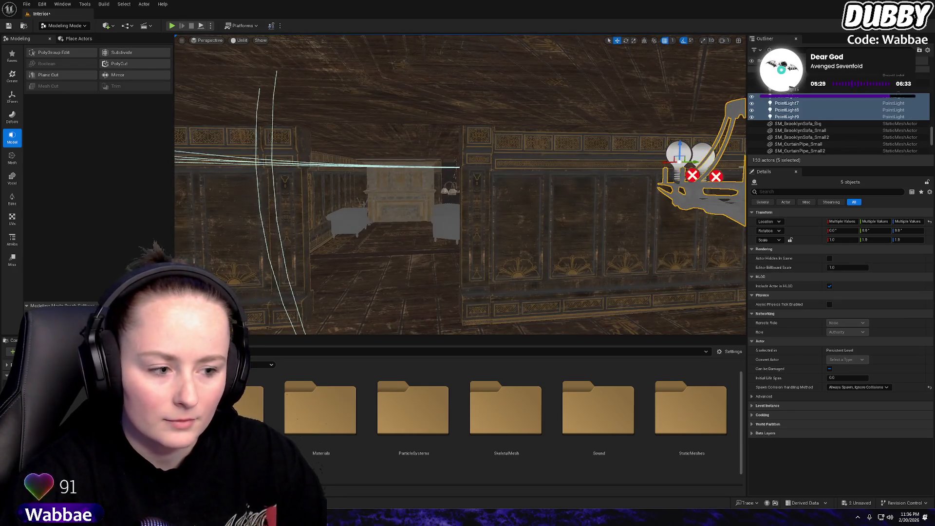
key("f")
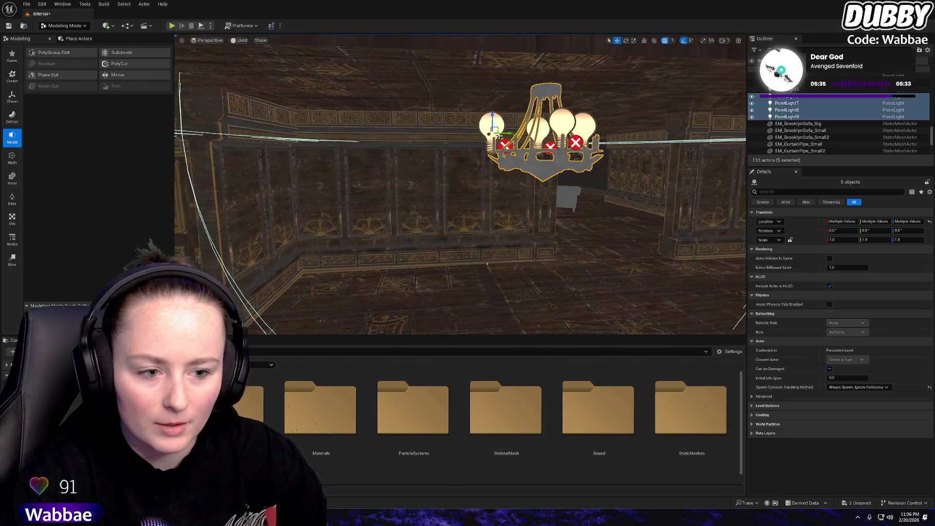
Select chandelier SM_MiniRoofLight8 with its four bulb point lights and frame it
left_click(488, 264)
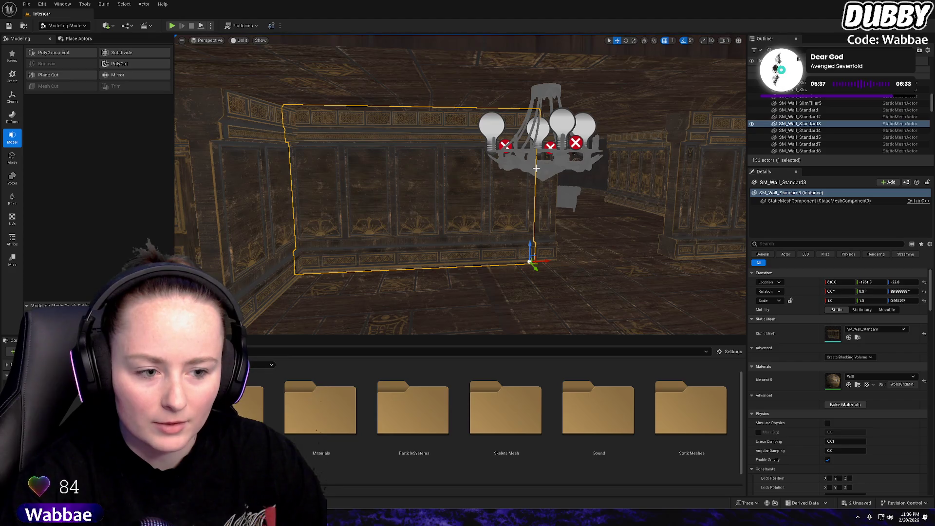
left_click(492, 125)
left_click(538, 127, "ctrl")
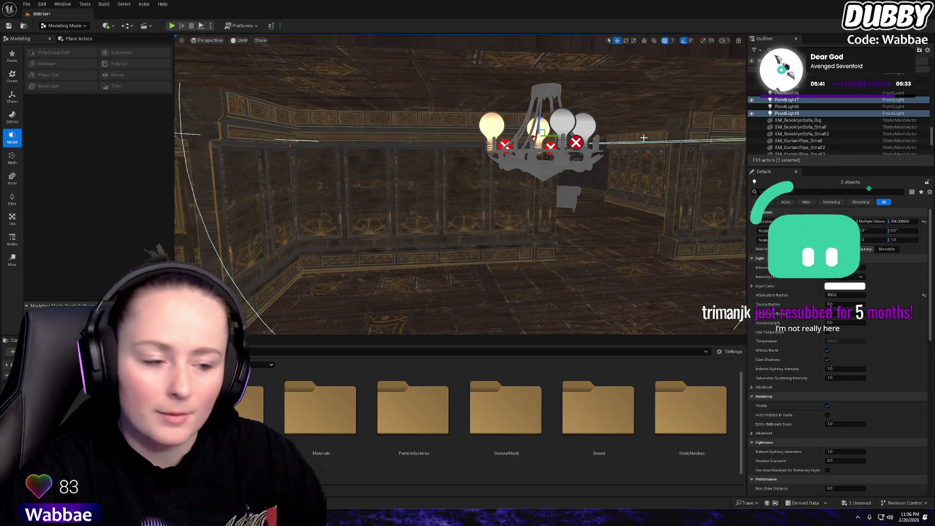
left_click(586, 122, "ctrl")
left_click(563, 119, "ctrl")
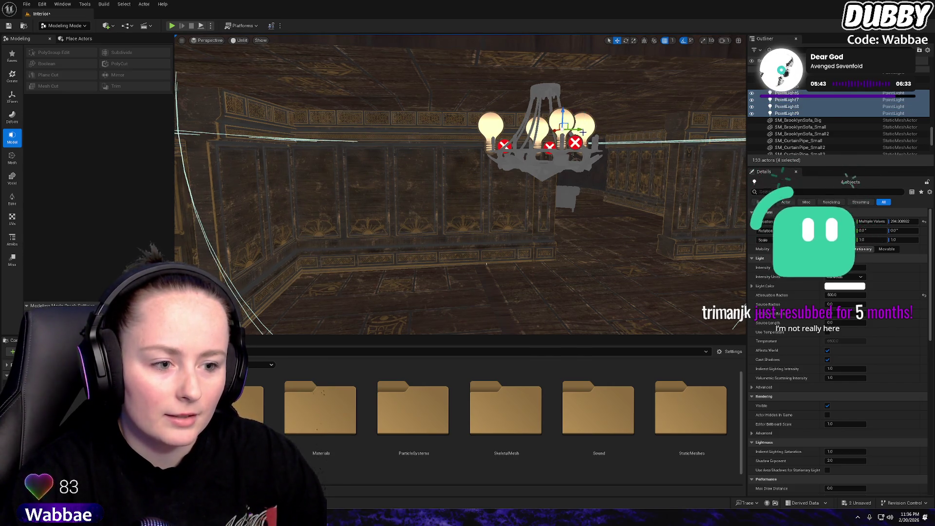
left_click(532, 172, "ctrl")
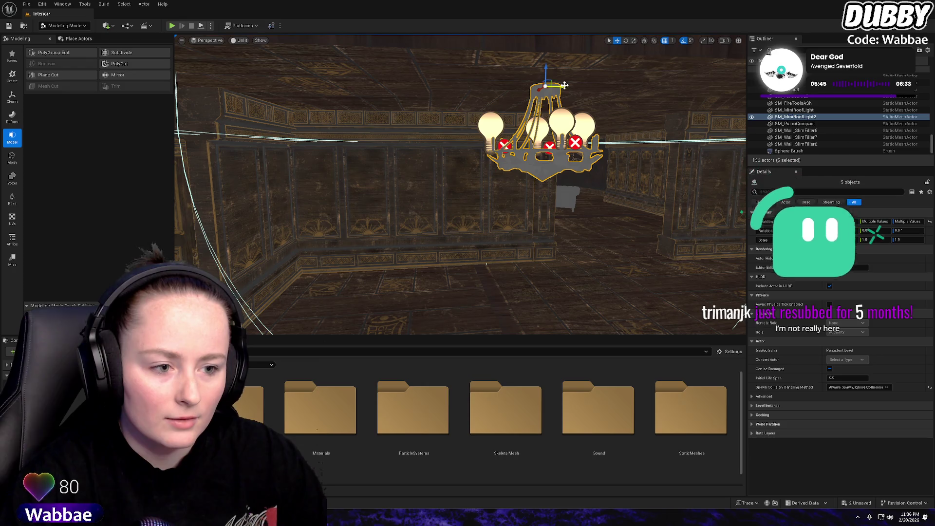
key("f")
mouse_move(461, 195)
left_mouse_down()
mouse_move(428, 204)
mouse_move(283, 195)
left_mouse_up()
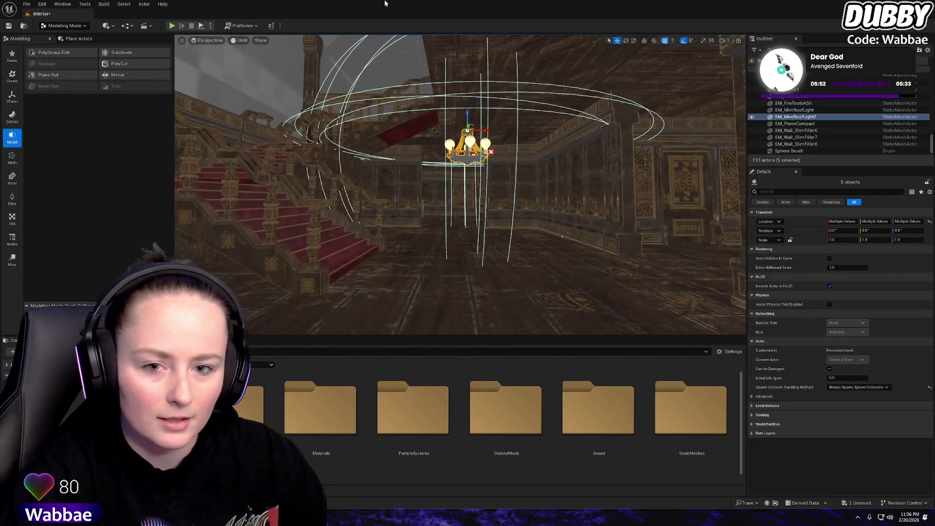
Play-test the level in the editor despite the blueprint compile errors, then stop
left_click(172, 26)
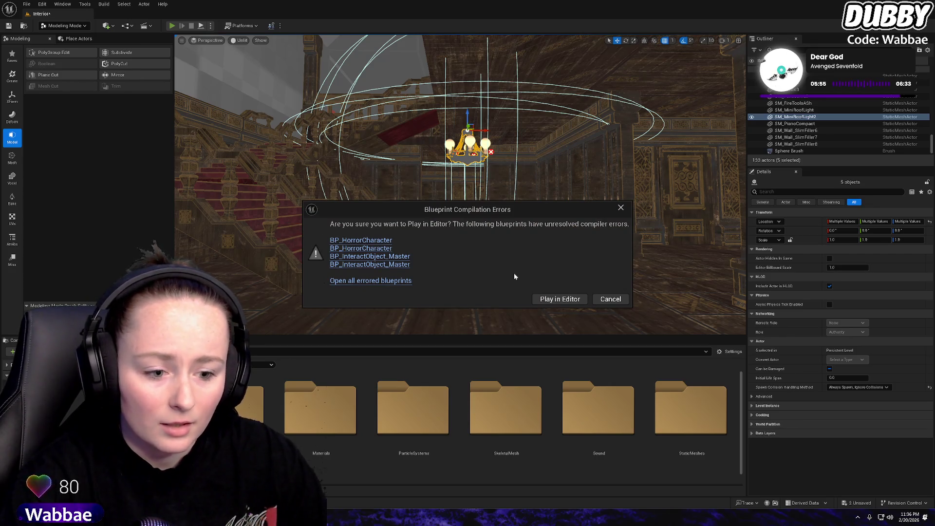
left_click(559, 300)
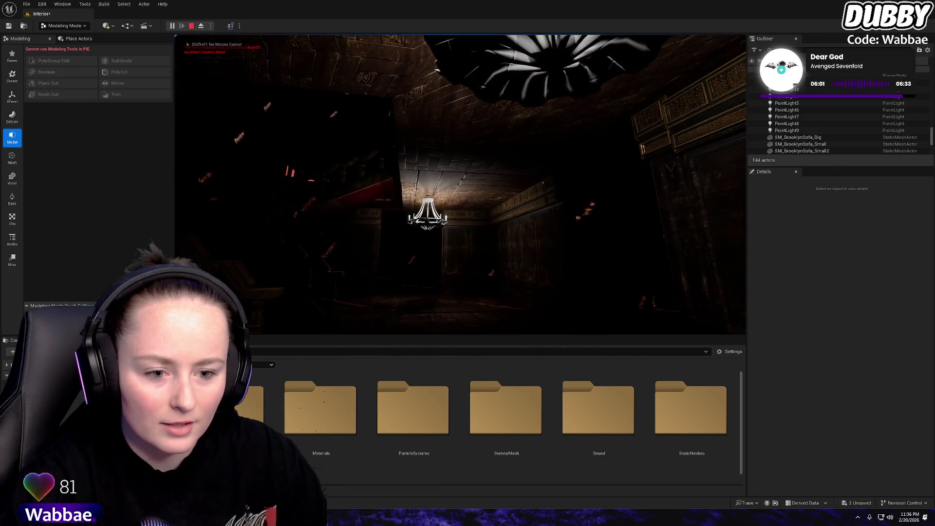
key("Escape")
Select the chandelier's bulb point lights
left_click_drag(522, 206, 529, 148)
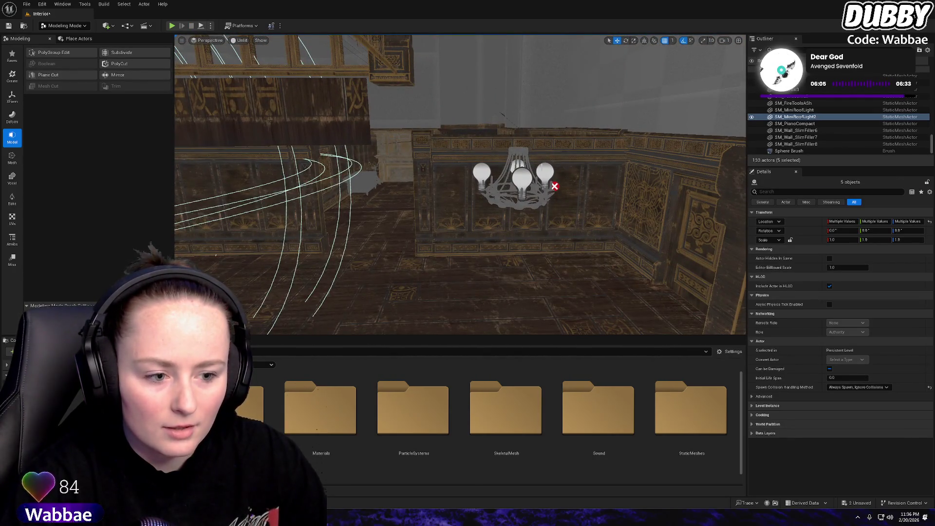
left_click(517, 168)
left_click(516, 167, "ctrl")
left_click(482, 174, "ctrl")
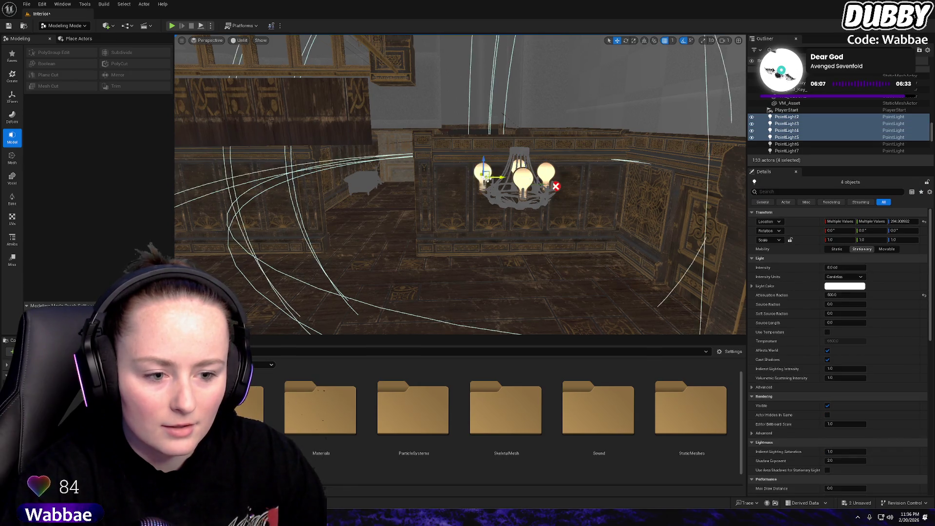
left_click_drag(483, 174, 394, 178)
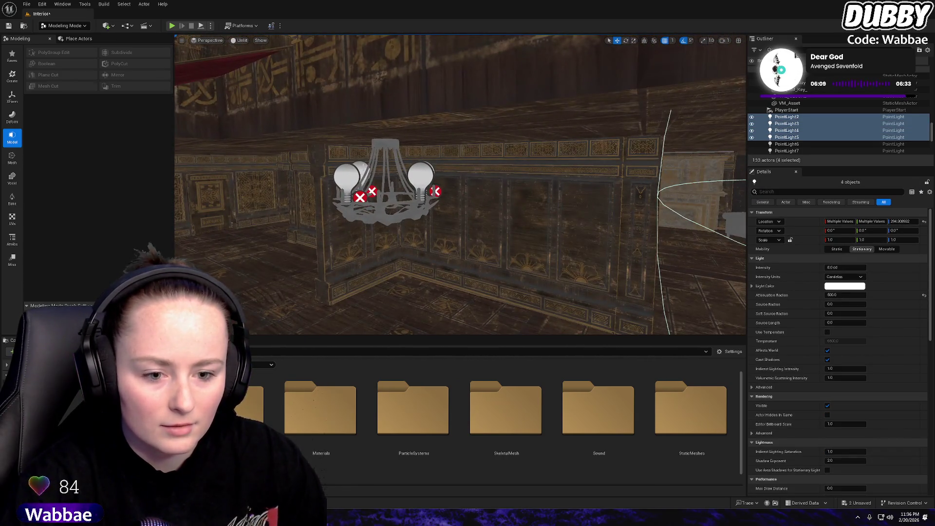
left_click(360, 174, "ctrl")
left_click(348, 178, "ctrl")
left_click_drag(495, 186, 451, 200)
left_click(451, 200, "ctrl")
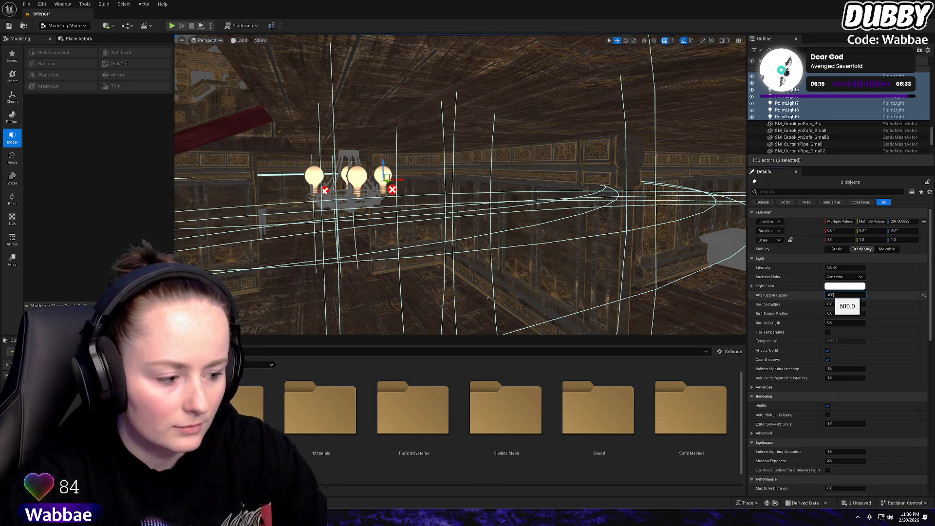
Give the selected lights a 1000 attenuation radius and 10.0 candela intensity
key("Return")
left_click_drag(703, 245, 633, 224)
mouse_move(571, 233)
left_mouse_down()
mouse_move(551, 227)
mouse_move(571, 233)
left_mouse_up()
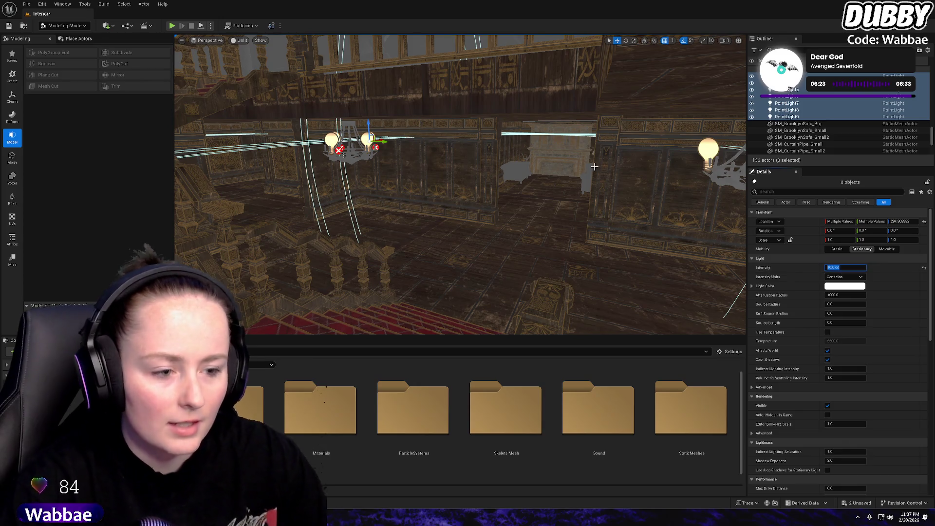
left_click_drag(595, 166, 629, 159)
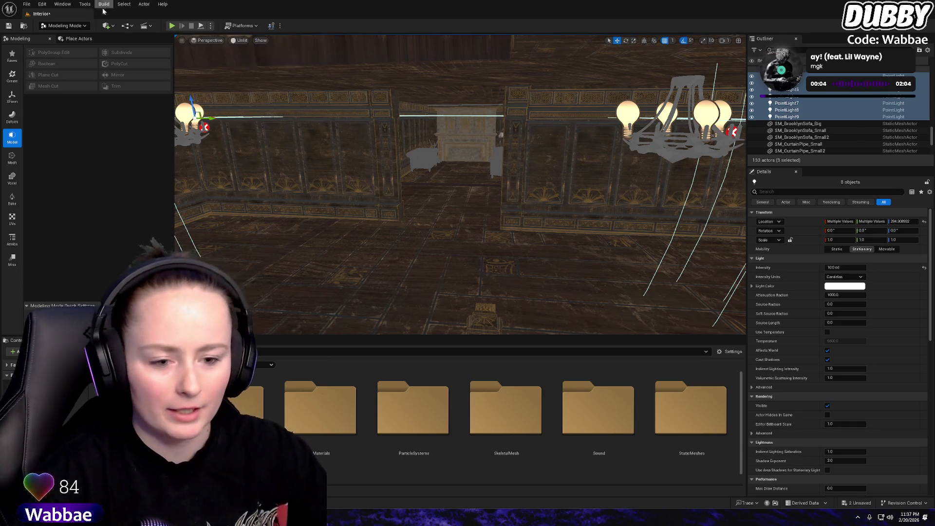
key("f")
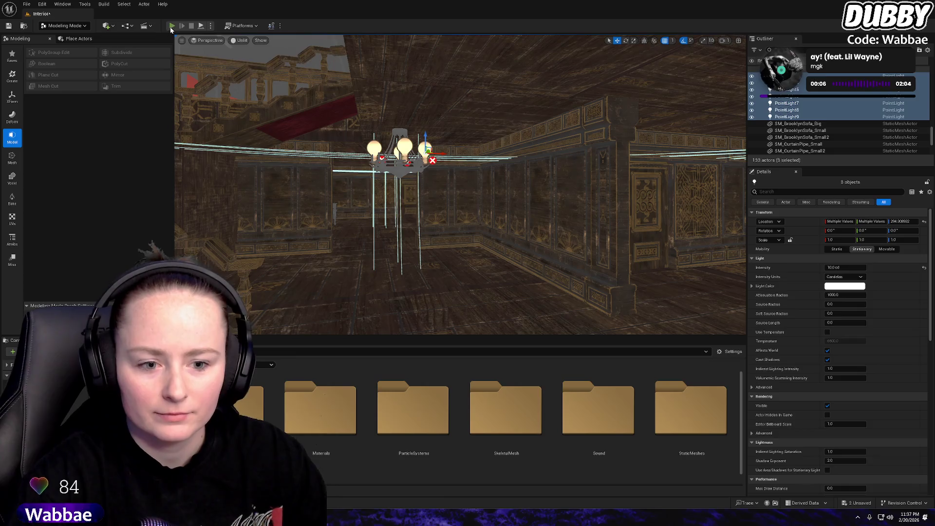
left_click(172, 26)
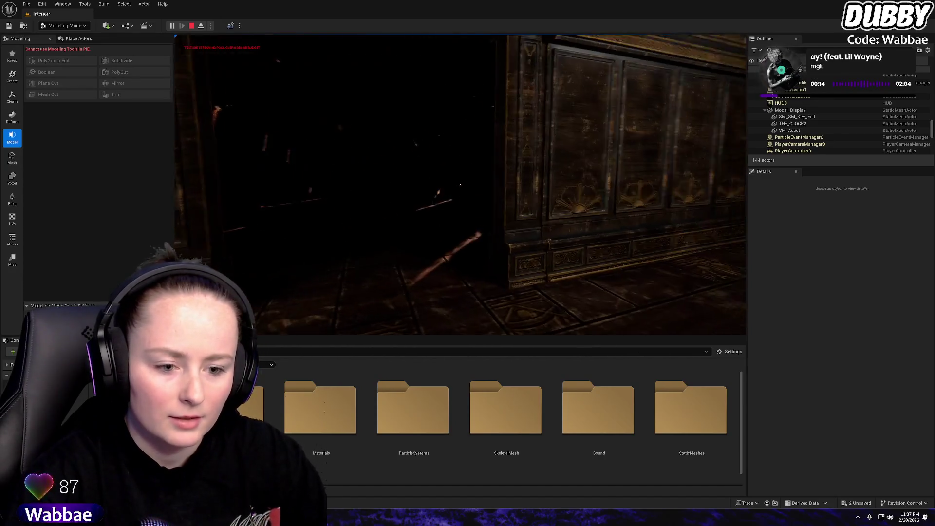
key("Escape")
key("f")
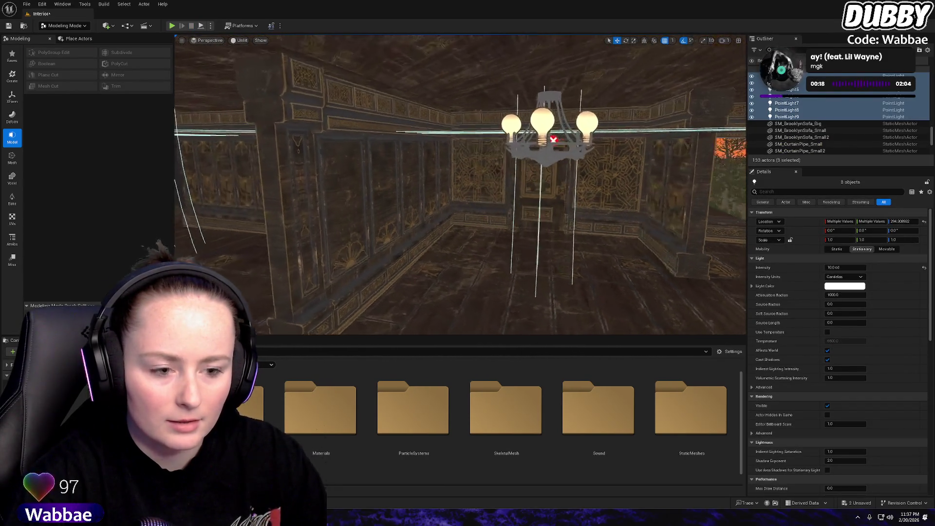
left_click(515, 126)
key("f")
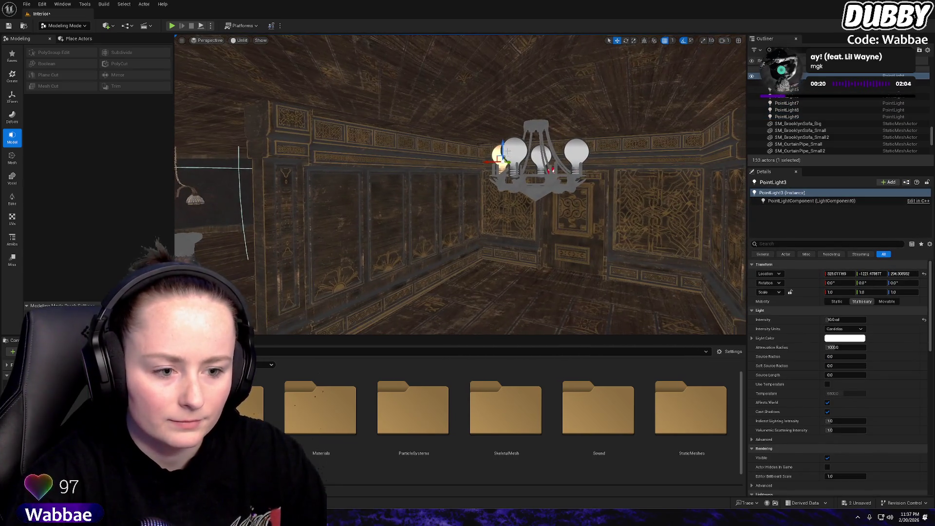
left_click(536, 180)
left_click(578, 157)
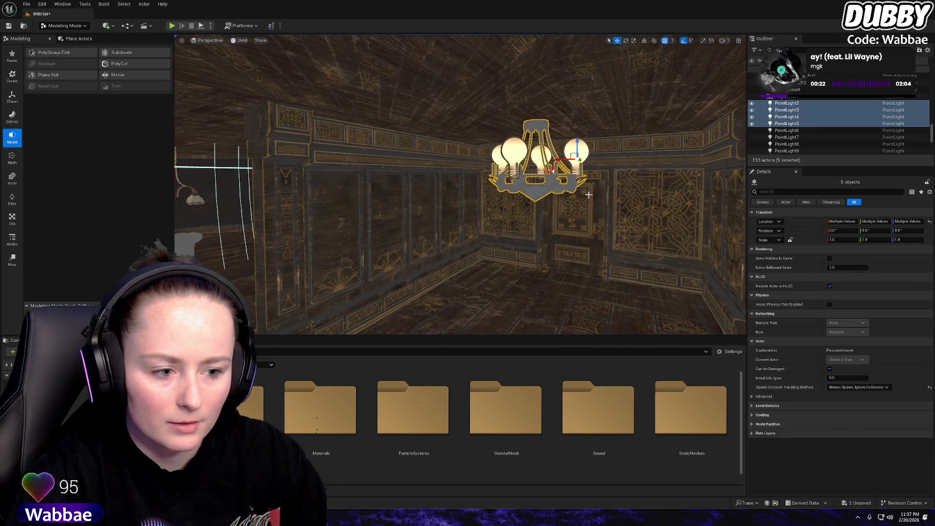
key("ctrl+d")
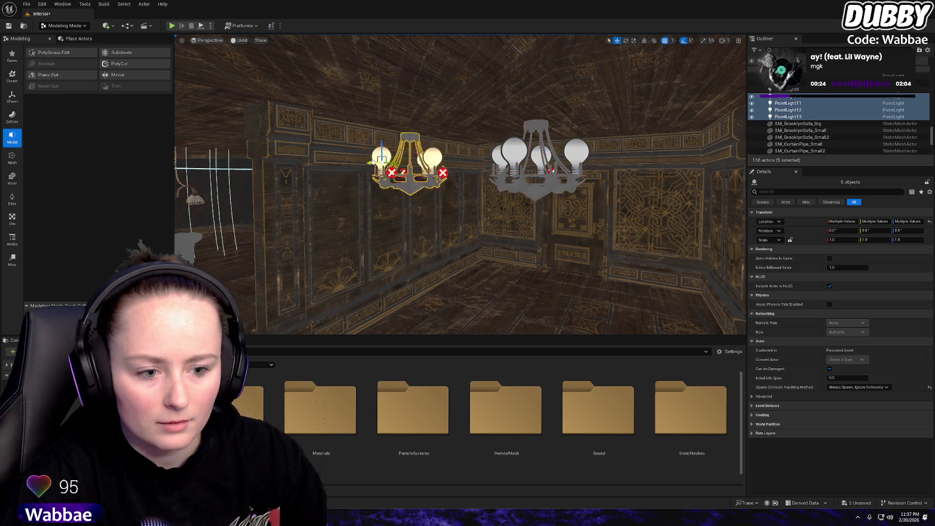
left_click_drag(228, 163, 223, 164)
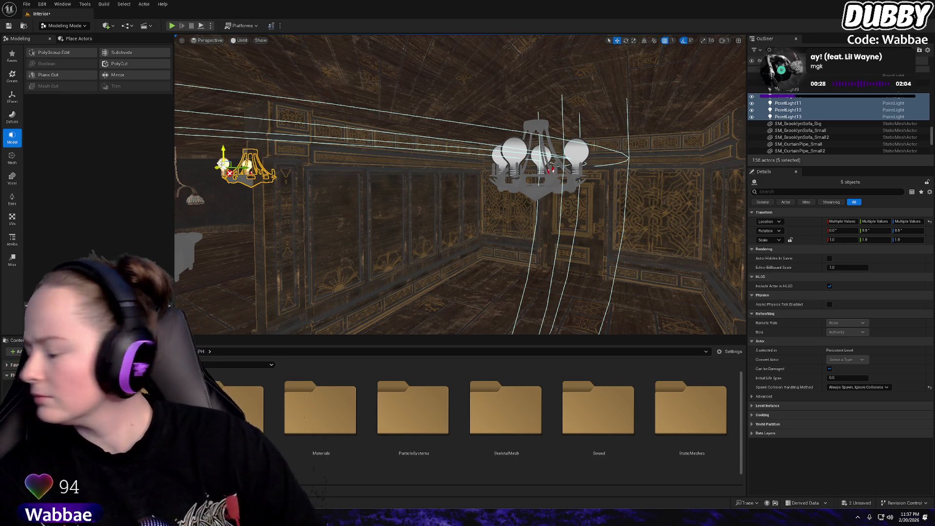
key("f")
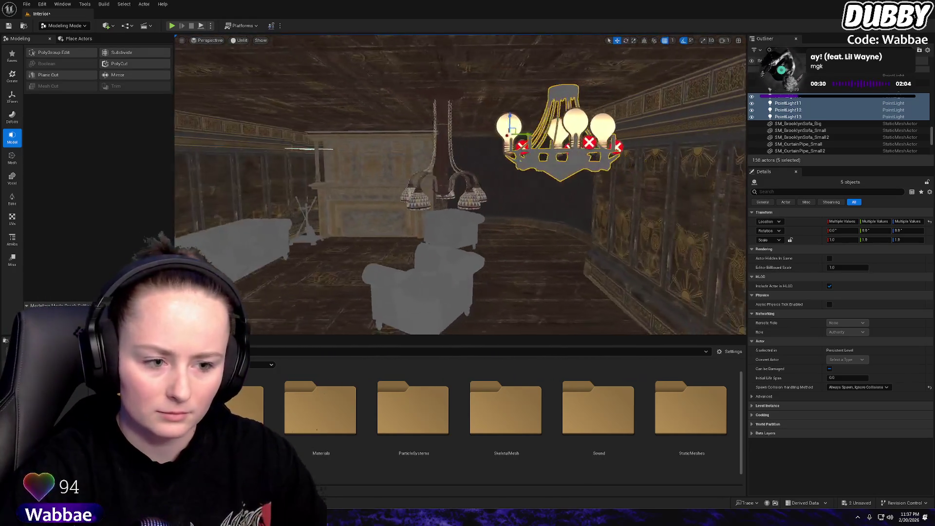
mouse_move(465, 133)
left_mouse_down()
mouse_move(371, 144)
mouse_move(545, 125)
left_mouse_up()
key("ctrl+d")
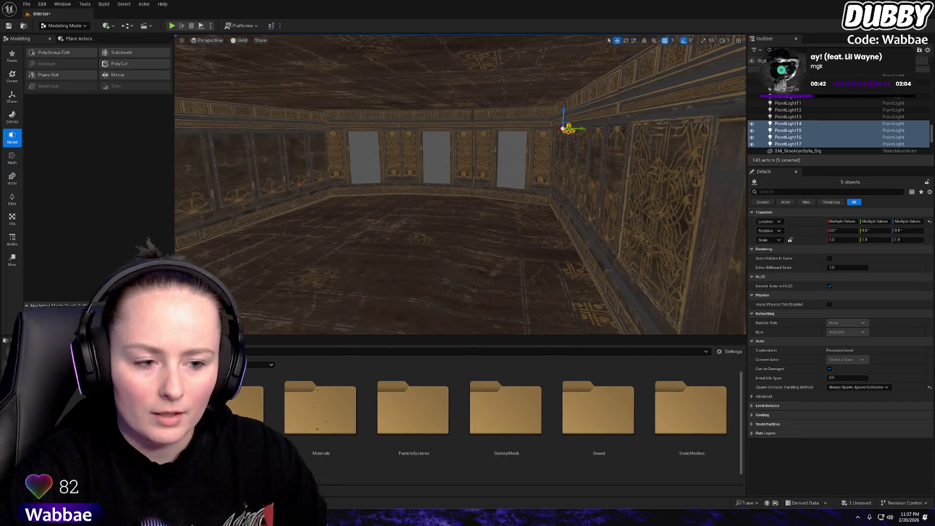
key("ctrl+z")
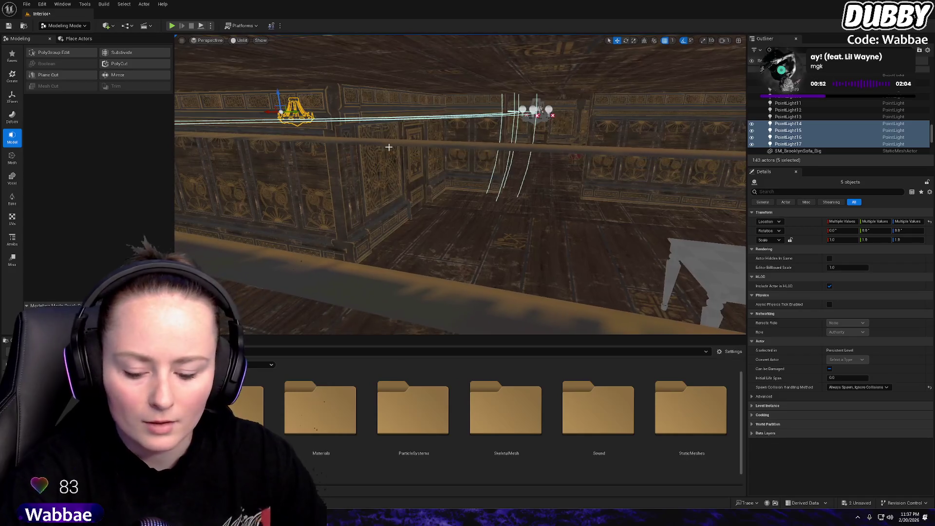
key("ctrl+d")
key("w")
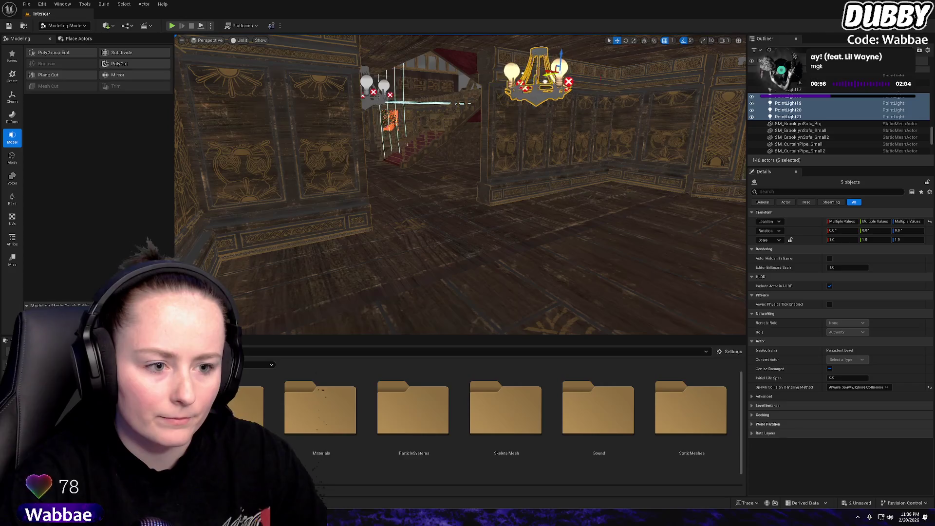
key("w")
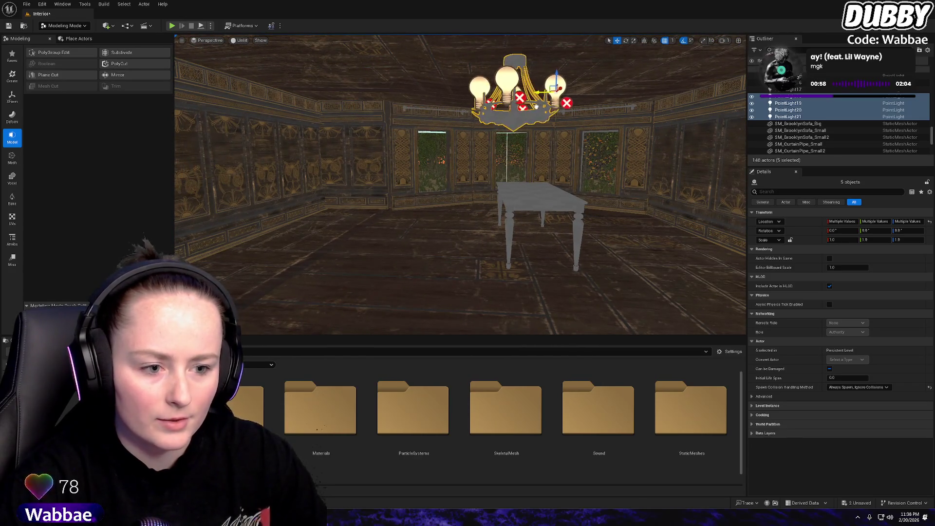
key("w")
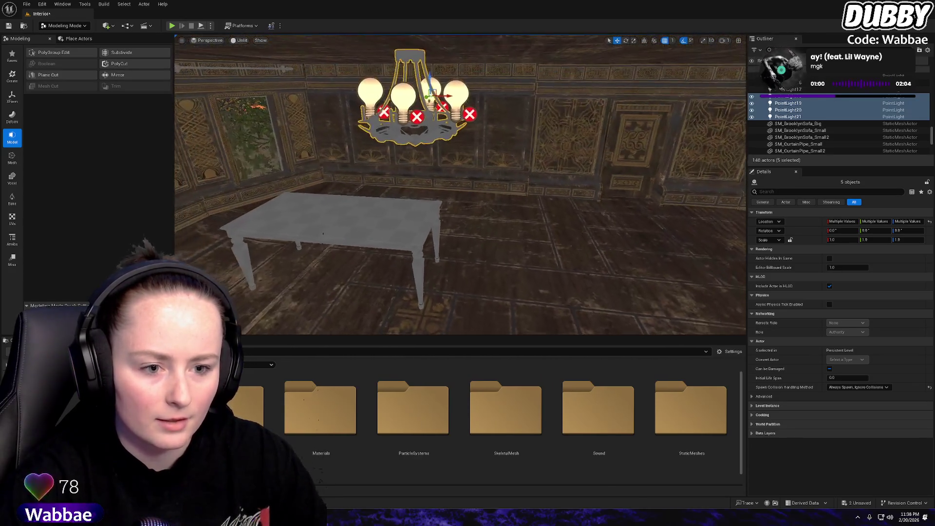
key("w")
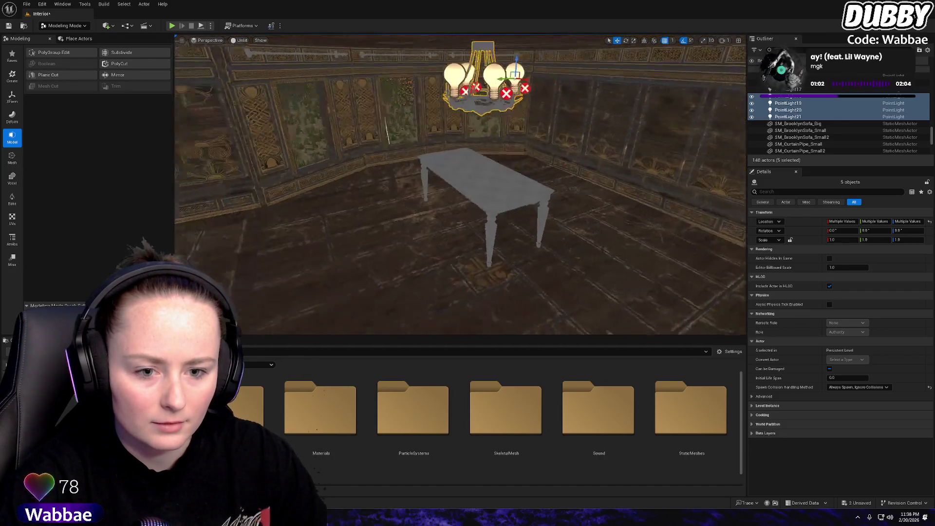
key("s")
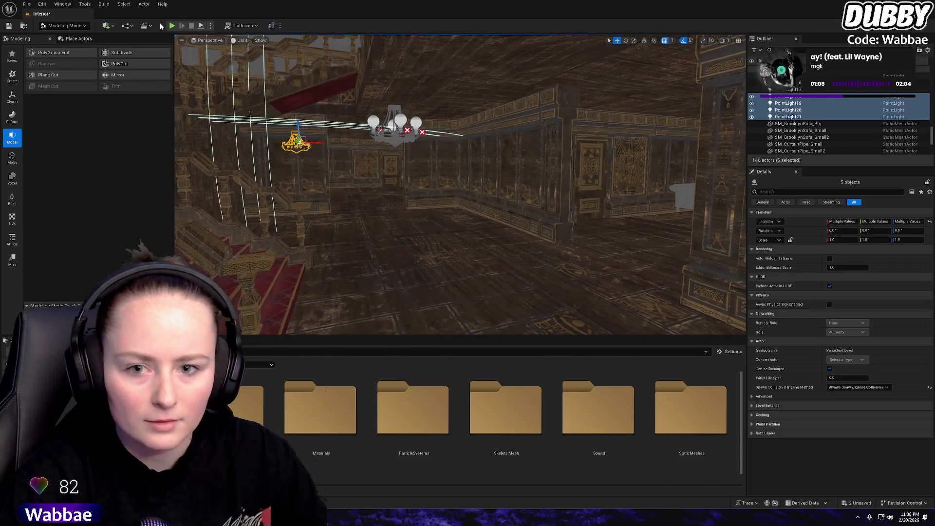
key("alt+p")
key("w")
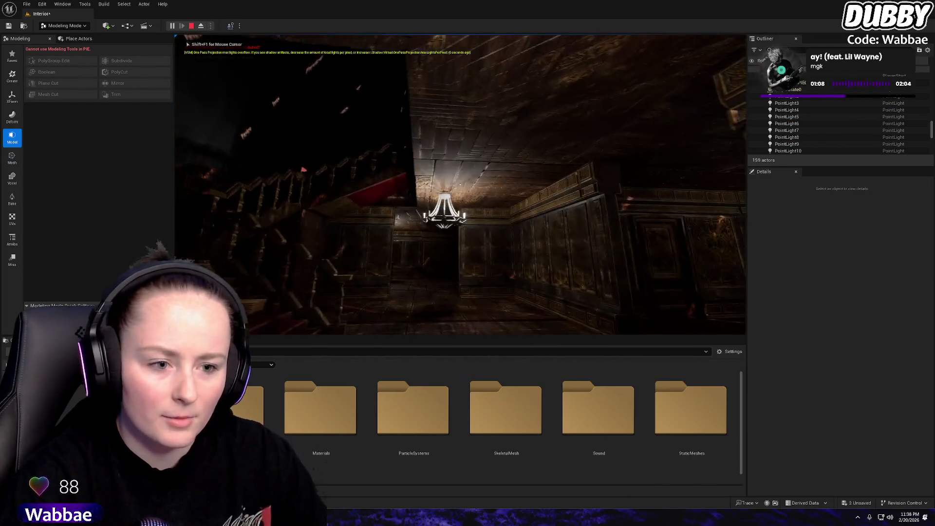
key("w")
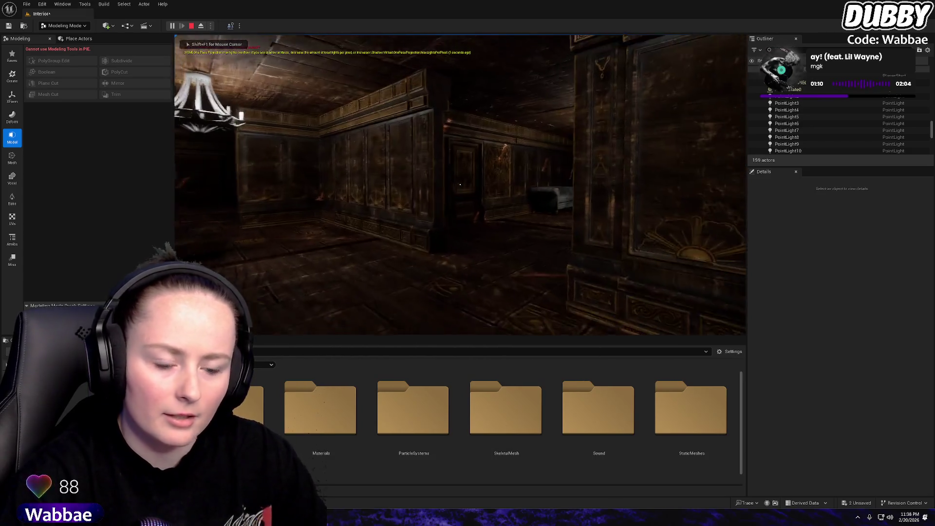
key("w")
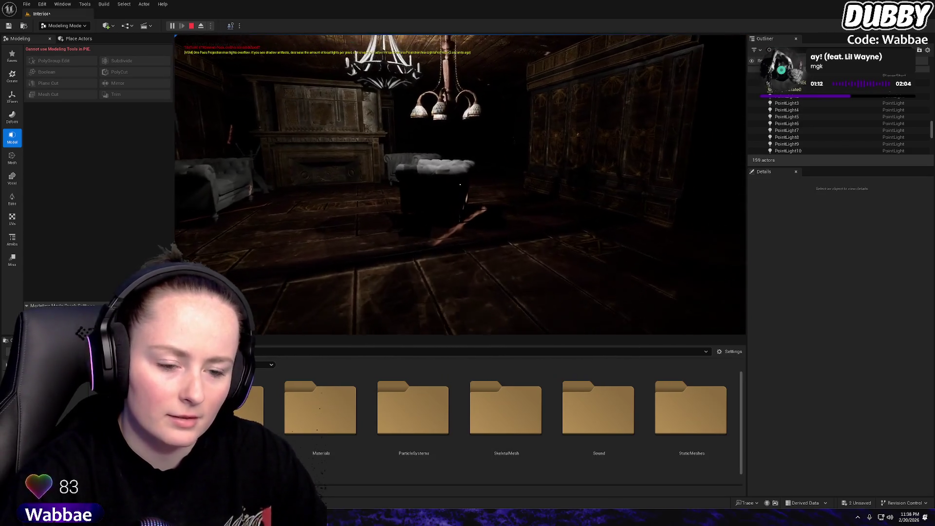
key("w")
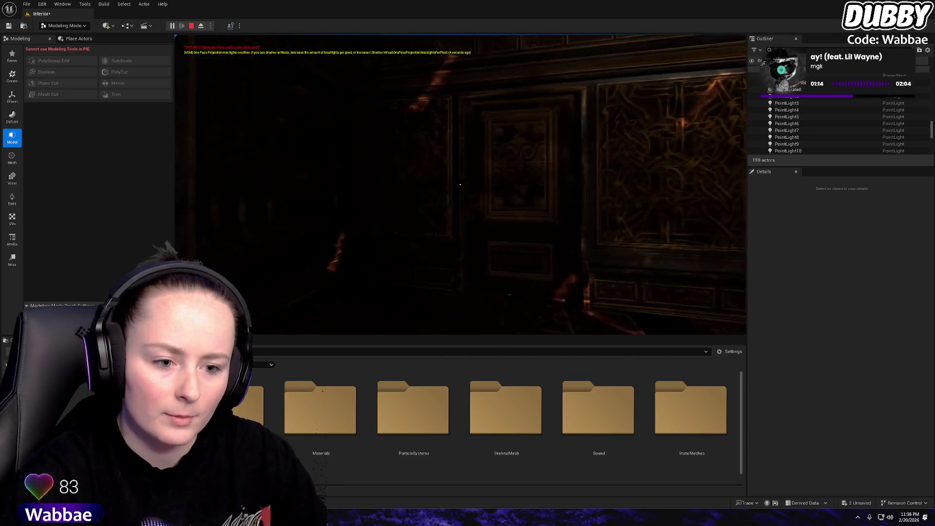
key("w")
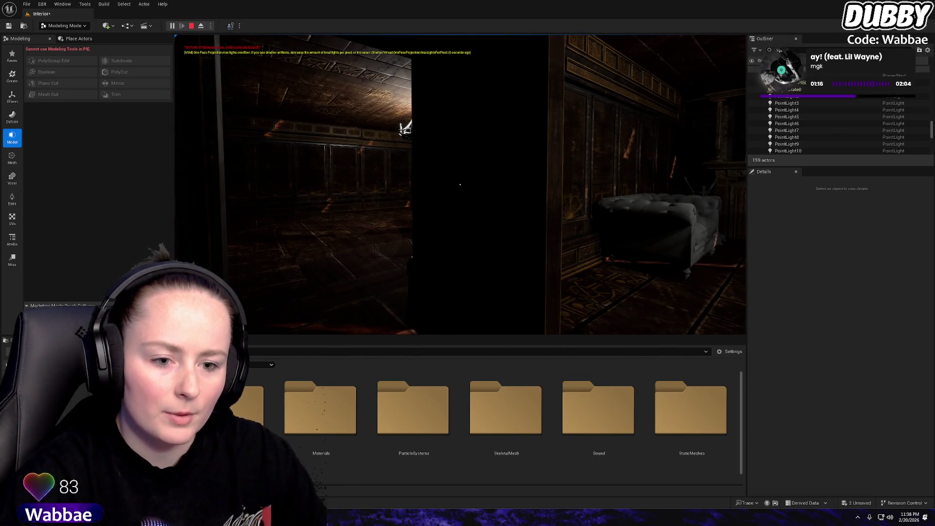
key("w")
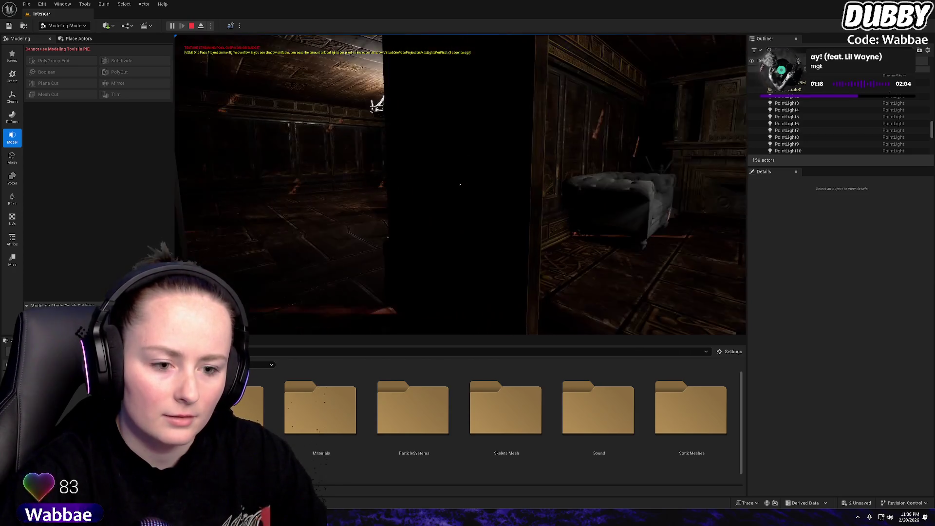
key("w")
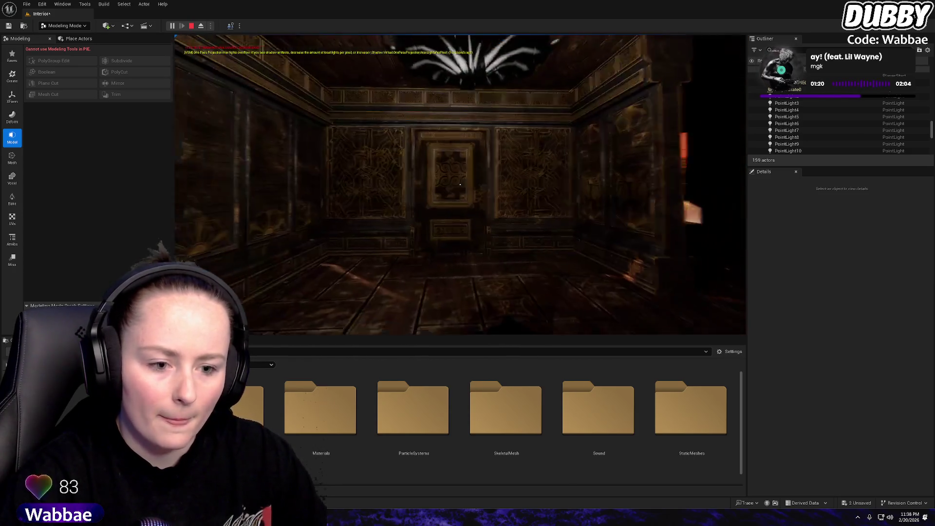
key("e")
key("e")
key("e")
mouse_move(460, 184)
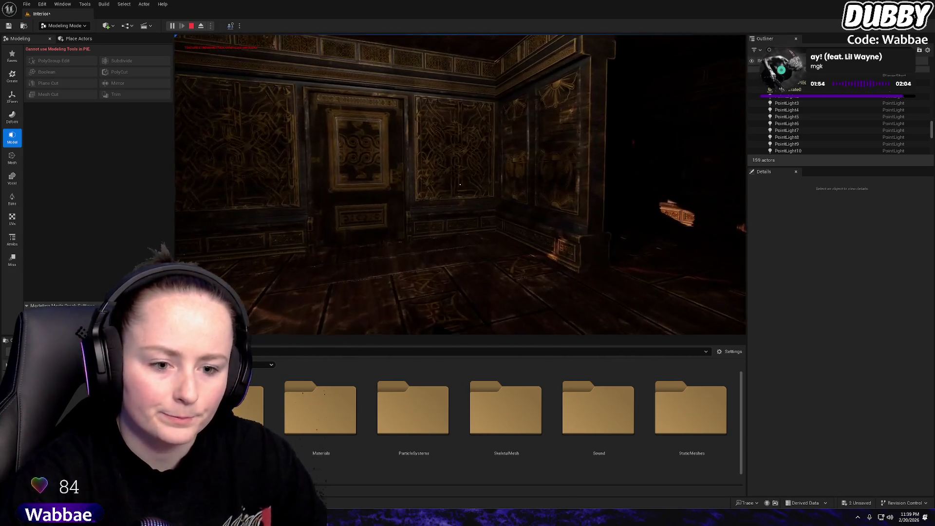
key("Escape")
key("f")
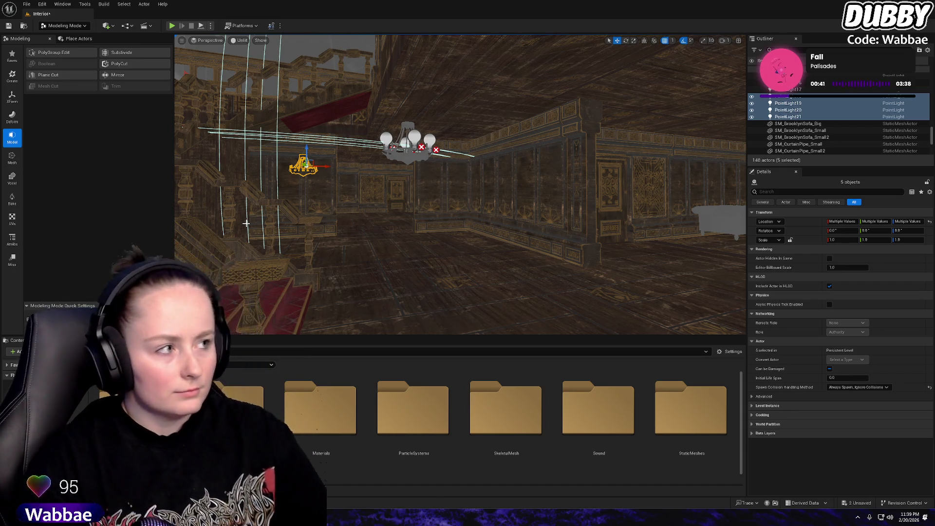
Move the camera up to the right wall and start a play test
mouse_move(246, 223)
left_mouse_down()
mouse_move(293, 185)
mouse_move(272, 180)
mouse_move(302, 175)
mouse_move(293, 161)
mouse_move(288, 176)
mouse_move(322, 168)
mouse_move(169, 38)
left_mouse_up()
left_click(172, 28)
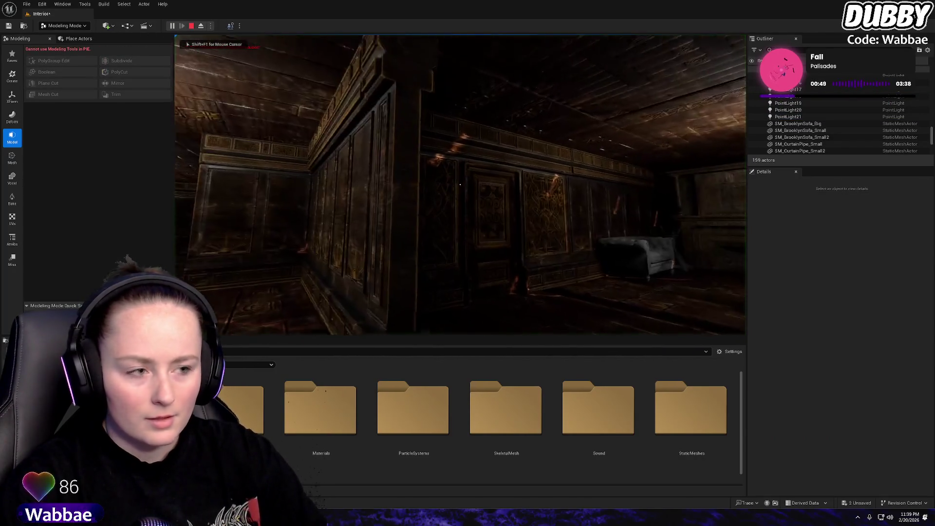
Walk past the carved panel, through the doorway into the chandelier room, then end the session
key("w")
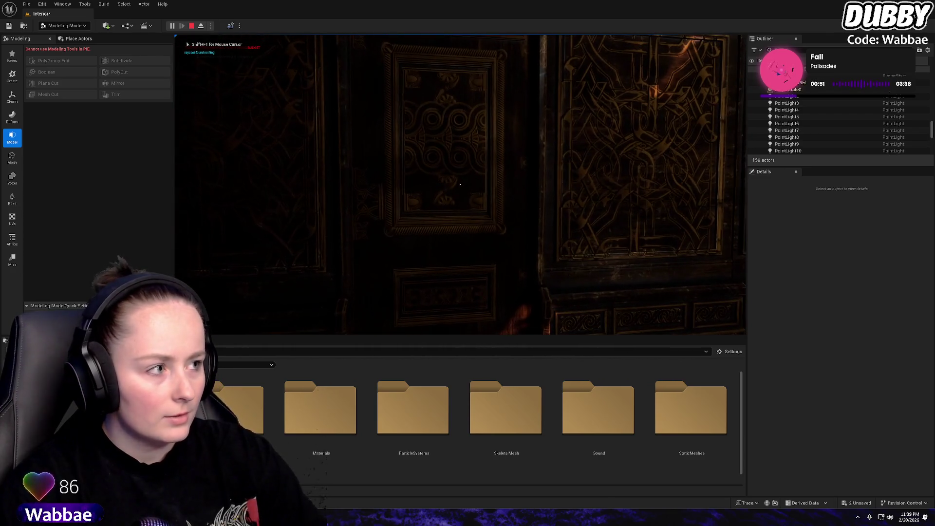
key("w")
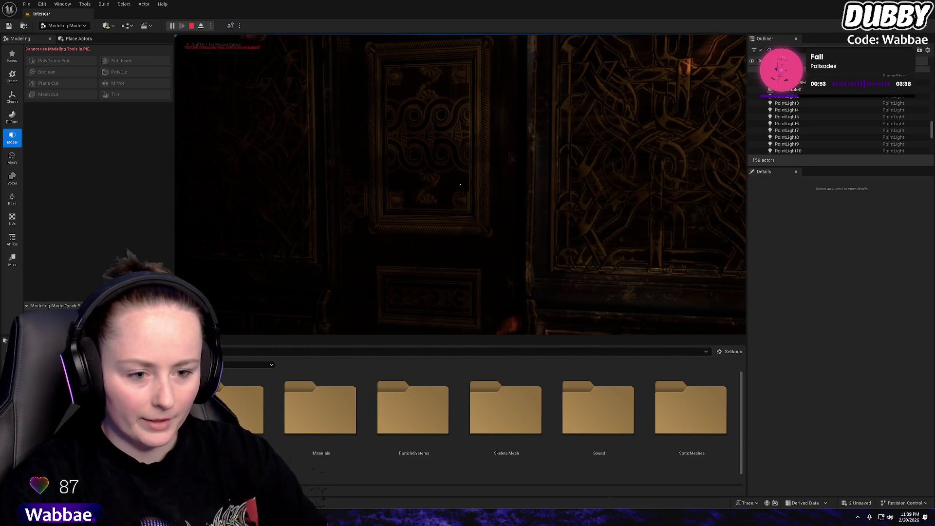
key("w")
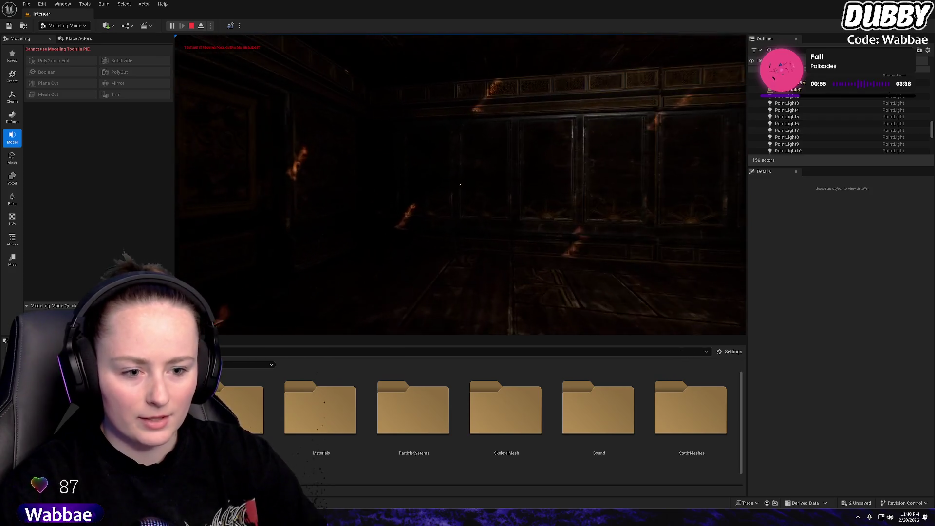
key("w")
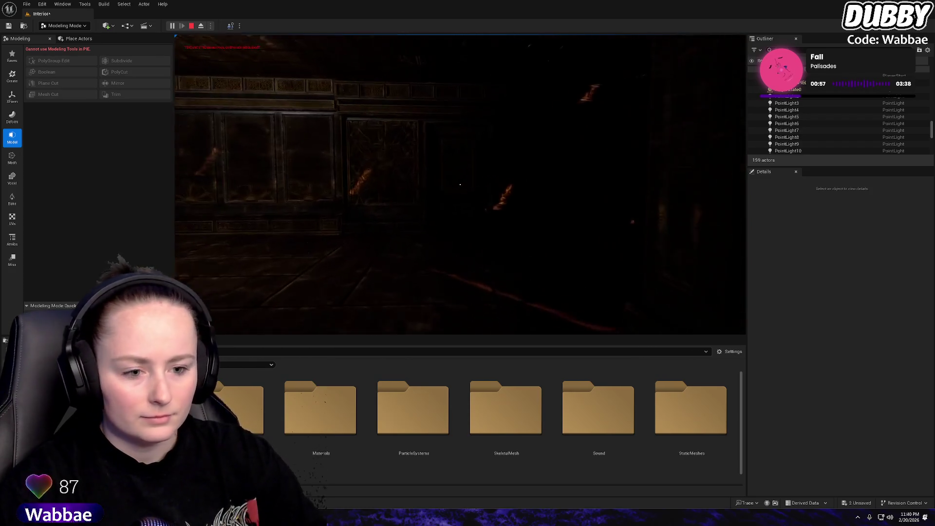
key("w")
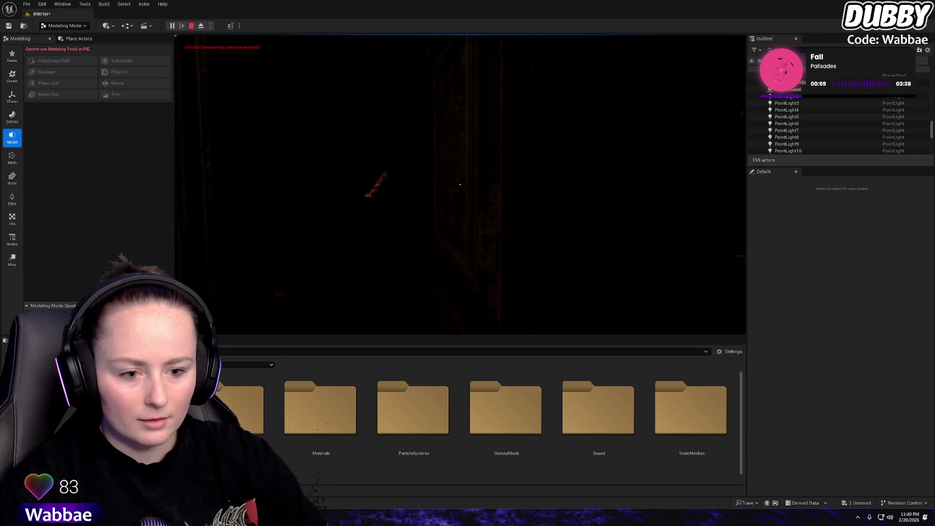
key("w")
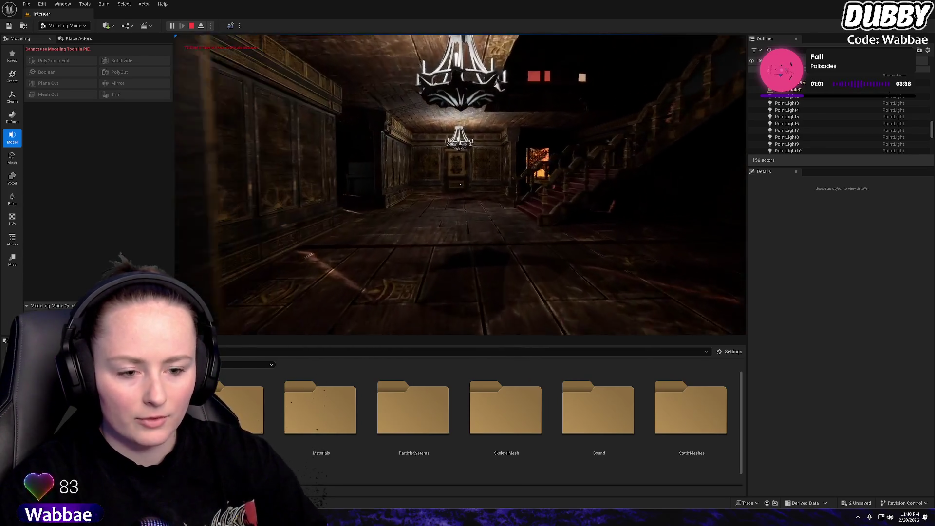
key("Escape")
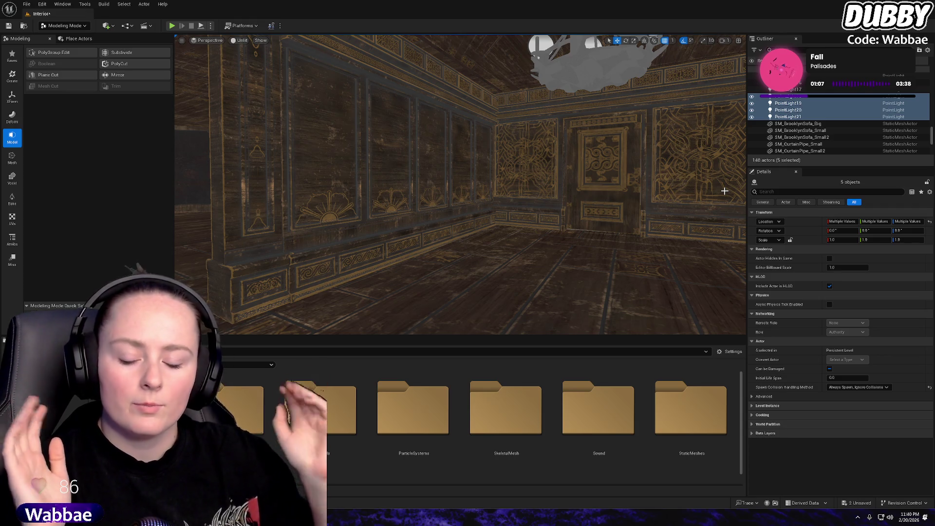
left_click_drag(725, 191, 443, 192)
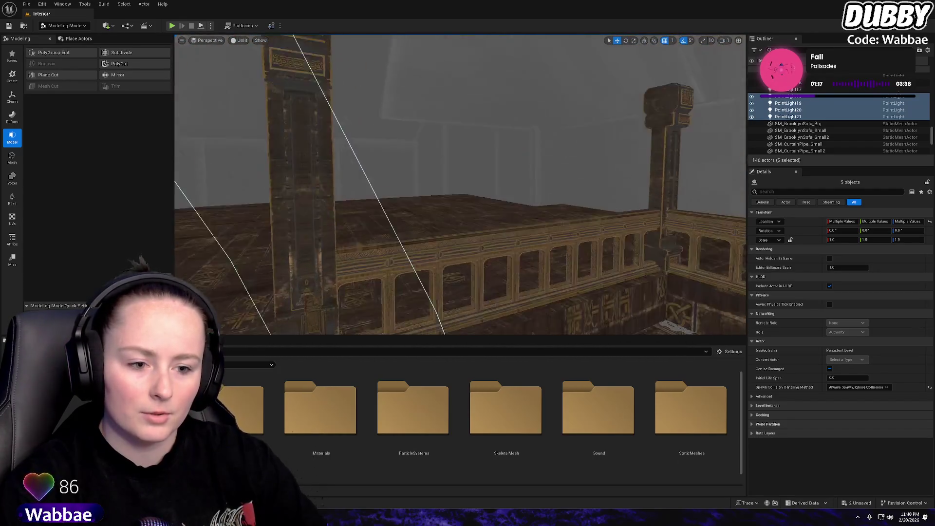
mouse_move(490, 148)
left_mouse_down()
mouse_move(473, 149)
mouse_move(491, 148)
left_mouse_up()
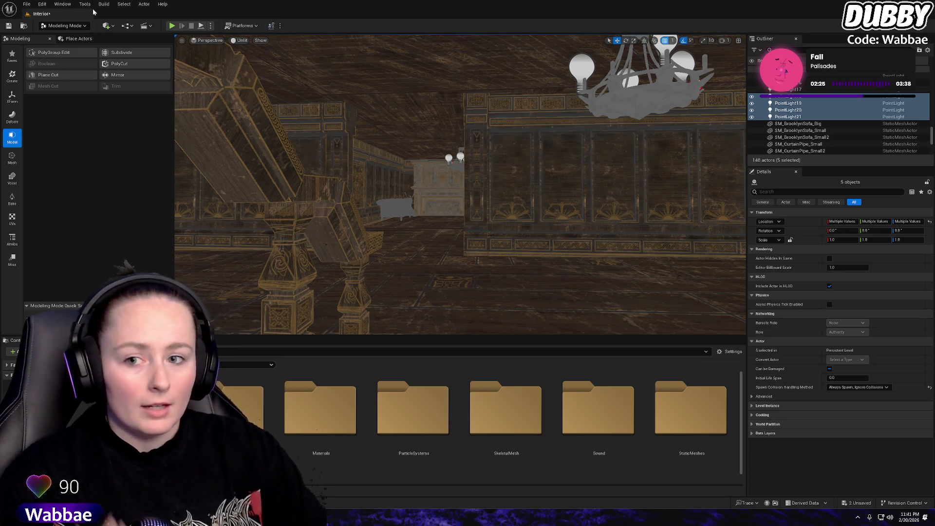
Save all levels and assets, close the save results log, and dismiss the File menu
left_click(27, 4)
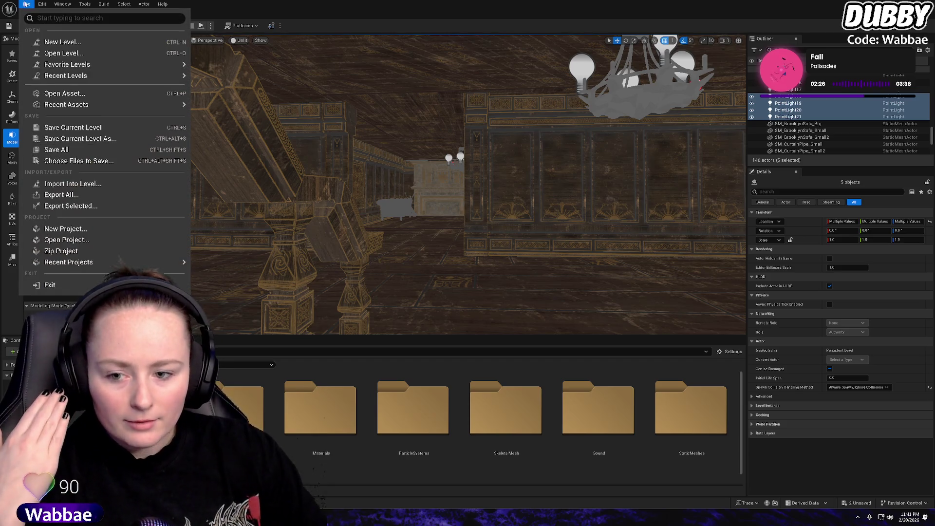
left_click(69, 150)
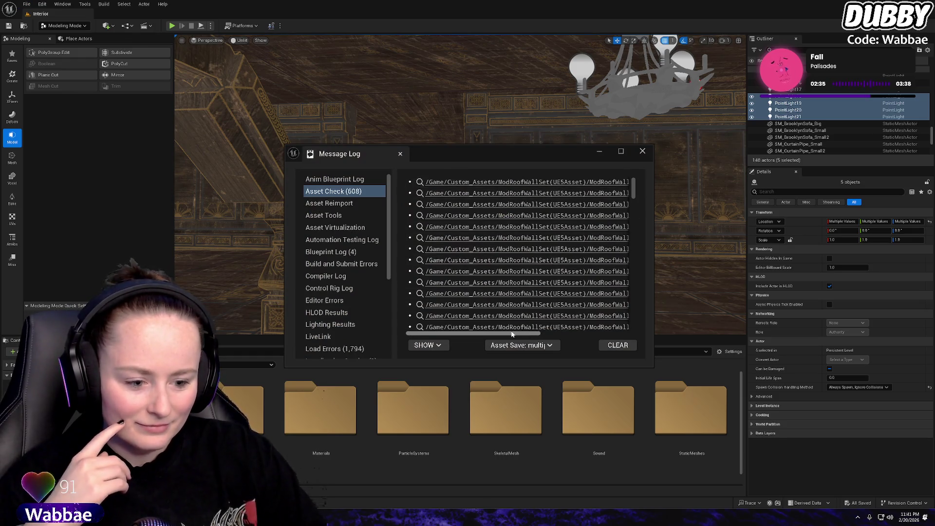
scroll(615, 195, "right", 5)
left_click(644, 151)
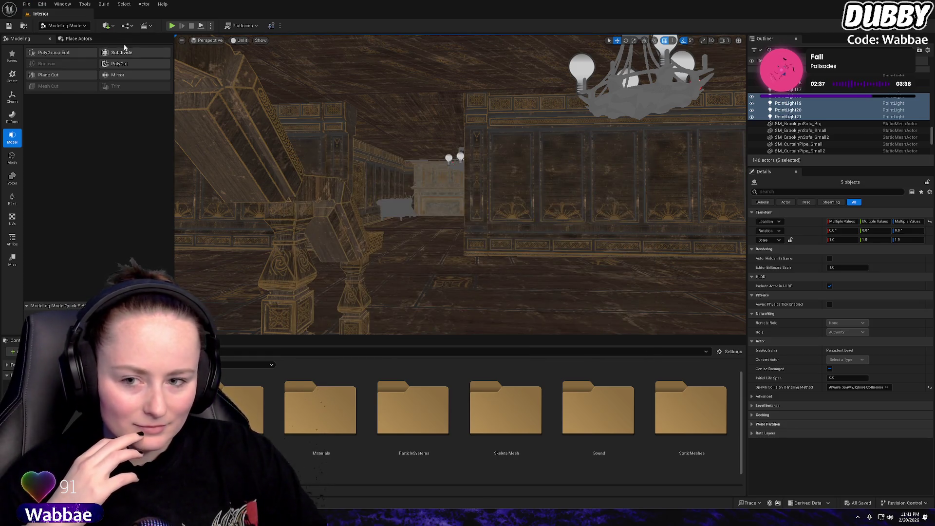
left_click(27, 4)
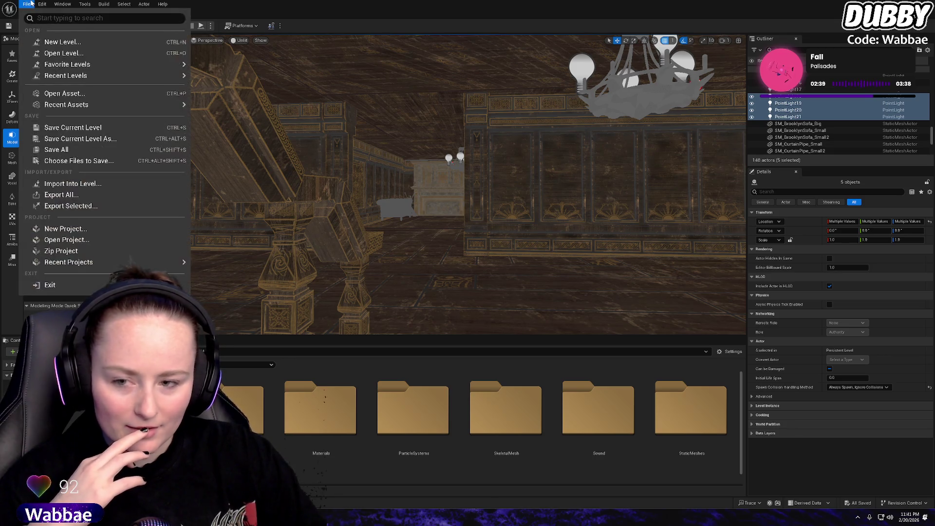
left_click(54, 150)
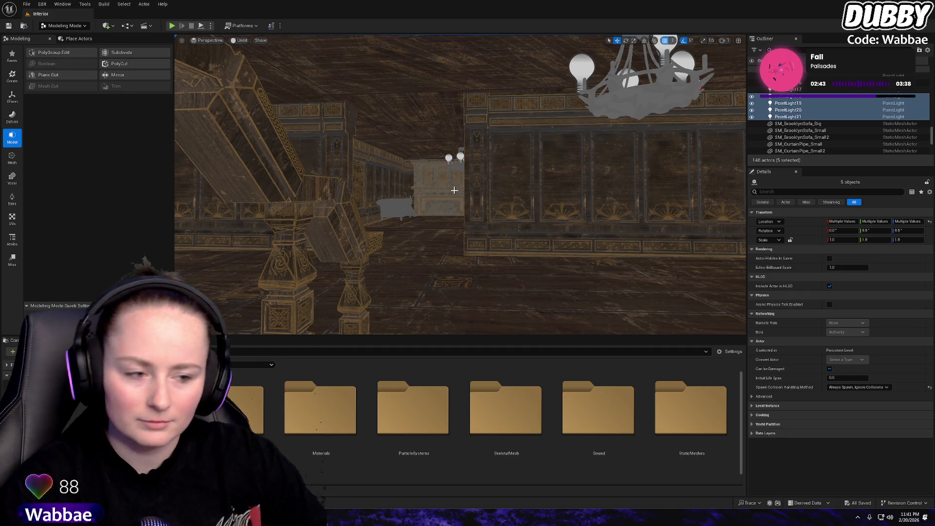
Duplicate the five selected chandelier point lights
mouse_move(453, 192)
left_mouse_down()
mouse_move(384, 185)
mouse_move(263, 284)
mouse_move(307, 267)
mouse_move(295, 266)
left_mouse_up()
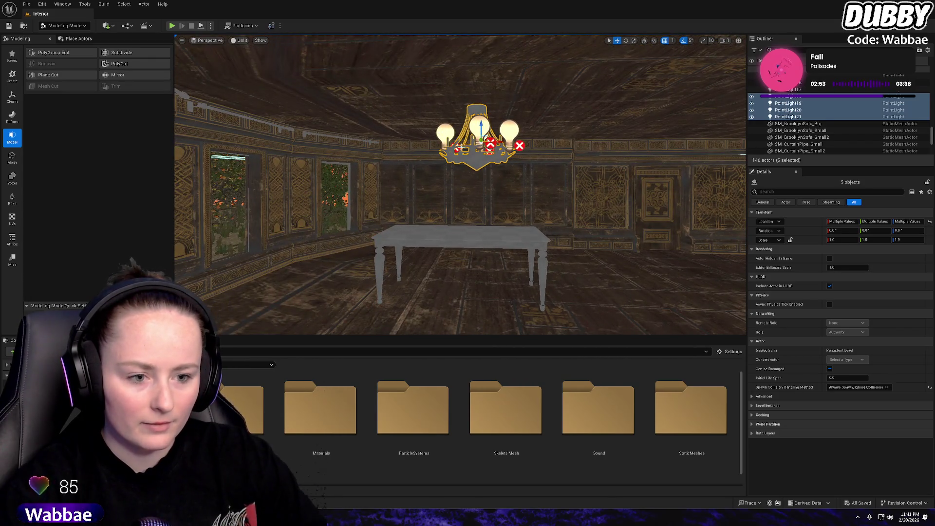
key("ctrl+d")
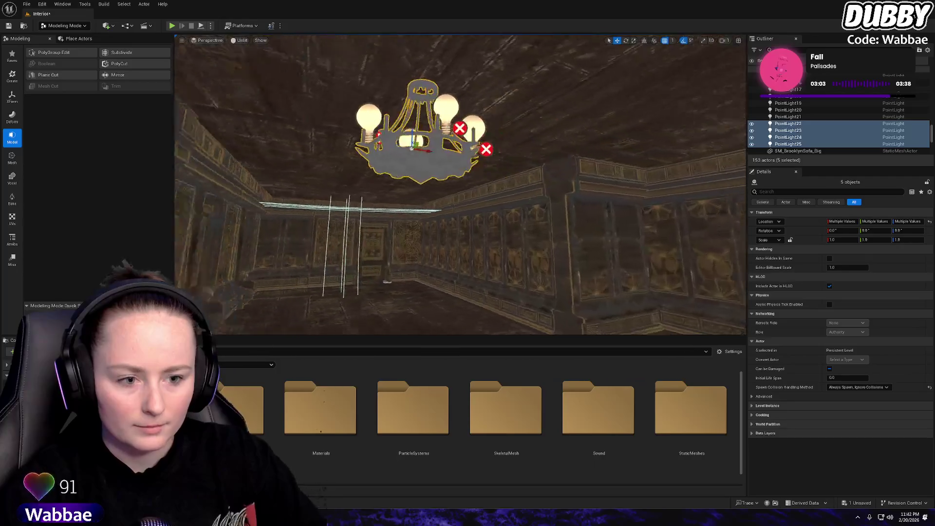
mouse_move(461, 185)
left_mouse_down()
mouse_move(453, 215)
mouse_move(414, 207)
mouse_move(639, 93)
left_mouse_up()
Fly down the corridor toward the chandelier and save the Interior level
mouse_move(523, 113)
left_mouse_down()
mouse_move(609, 204)
mouse_move(662, 240)
mouse_move(570, 241)
left_mouse_up()
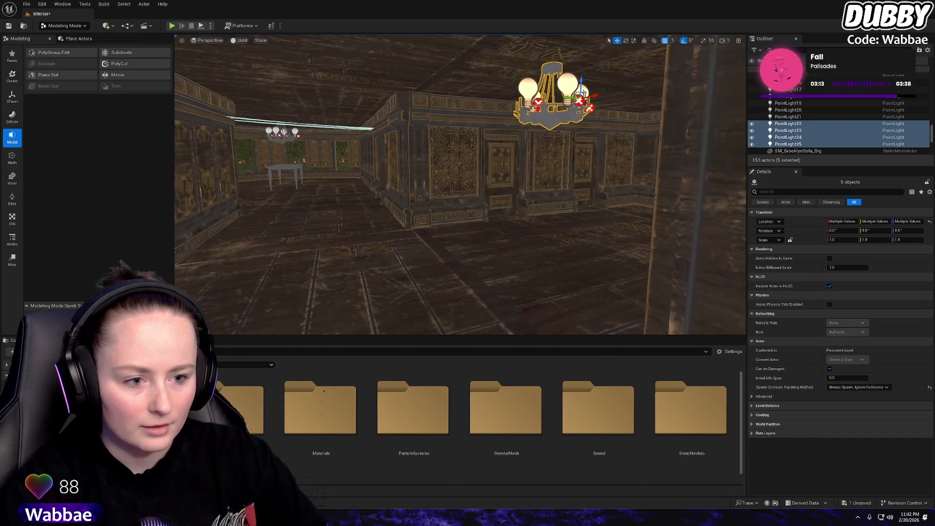
mouse_move(567, 97)
left_mouse_down()
mouse_move(575, 102)
mouse_move(555, 104)
mouse_move(570, 105)
mouse_move(595, 190)
mouse_move(561, 190)
mouse_move(585, 185)
mouse_move(532, 136)
left_mouse_up()
key("ctrl+s")
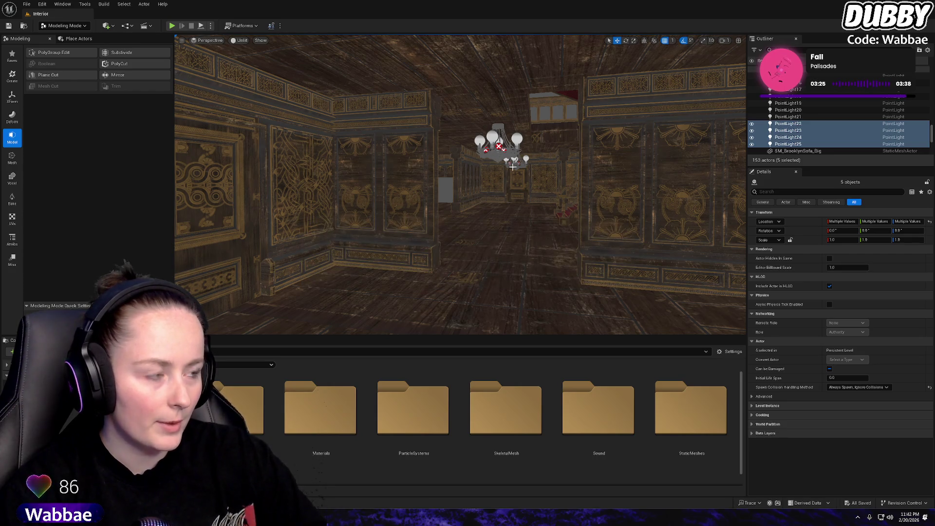
mouse_move(513, 166)
left_mouse_down()
mouse_move(488, 166)
mouse_move(515, 178)
mouse_move(507, 168)
left_mouse_up()
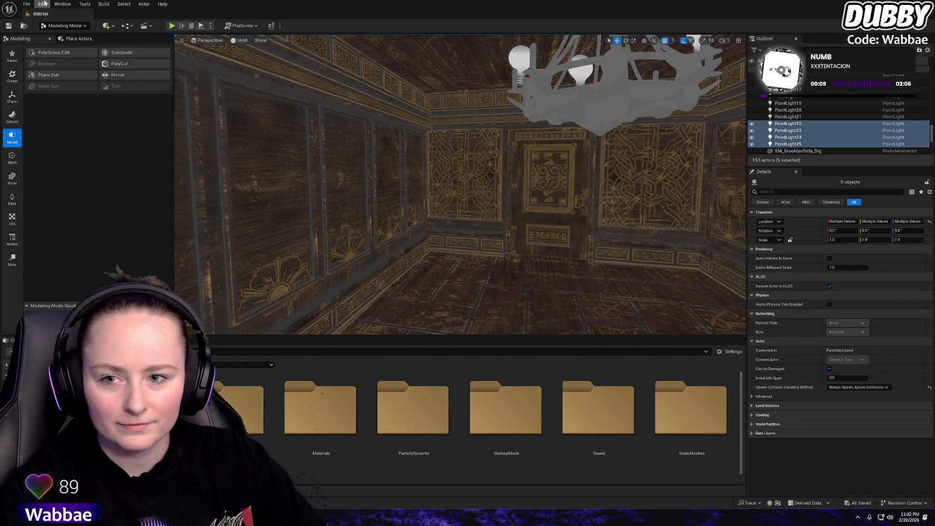
Save all levels and assets, then frame the staircase hall
left_click(27, 4)
left_click(49, 149)
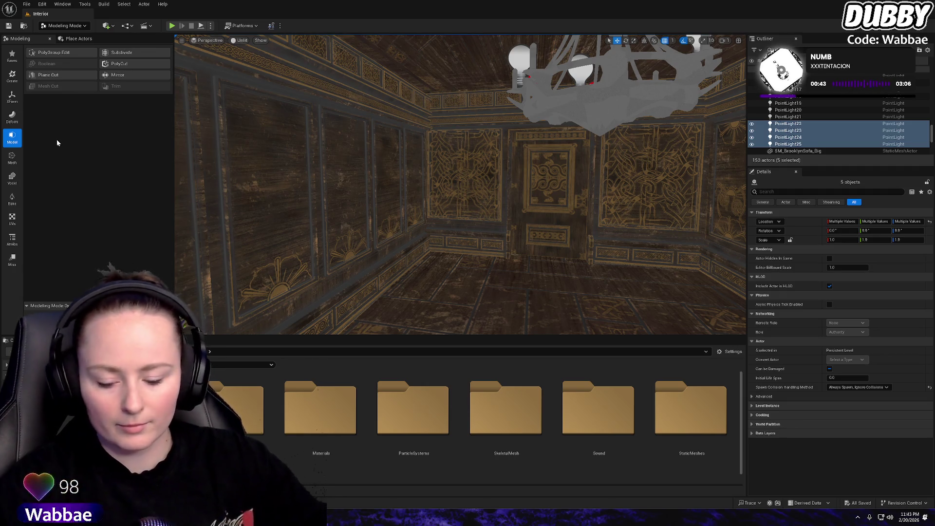
mouse_move(358, 161)
left_mouse_down()
mouse_move(370, 161)
mouse_move(341, 163)
mouse_move(385, 161)
mouse_move(346, 162)
mouse_move(383, 170)
left_mouse_up()
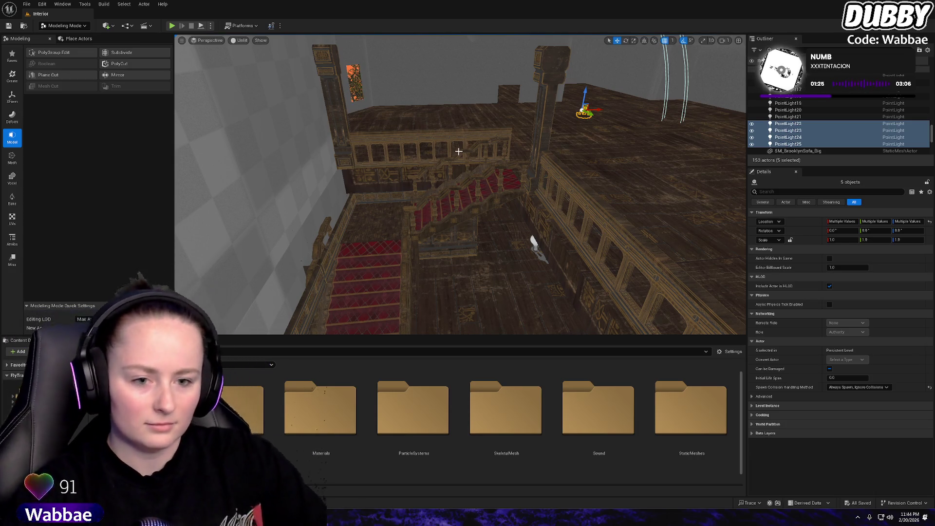
mouse_move(516, 136)
left_mouse_down()
mouse_move(477, 139)
mouse_move(449, 15)
left_mouse_up()
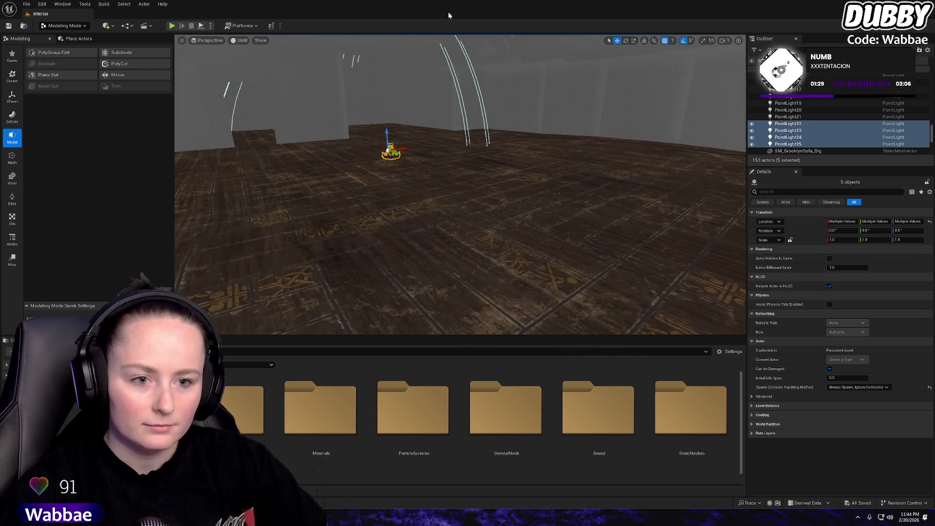
Play-test the level, walking toward the sofa and red stairs, then stop
left_click(172, 25)
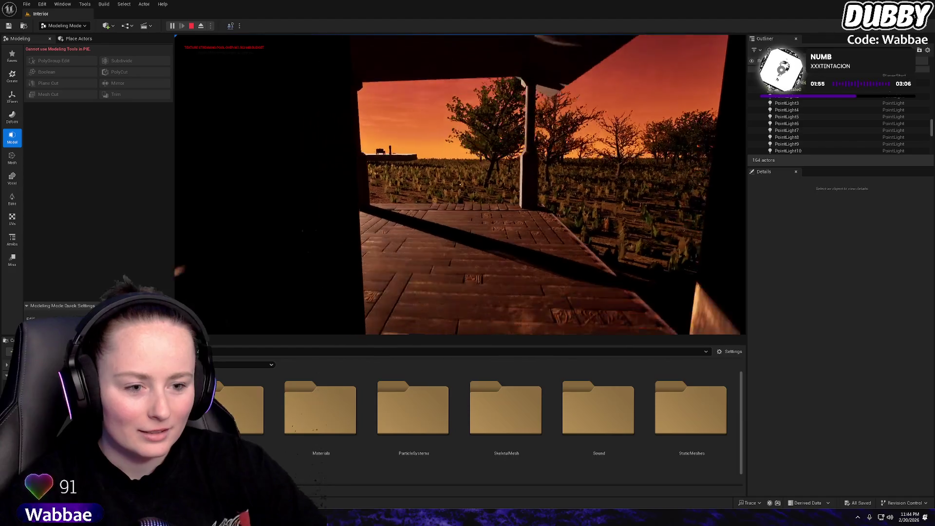
key("w")
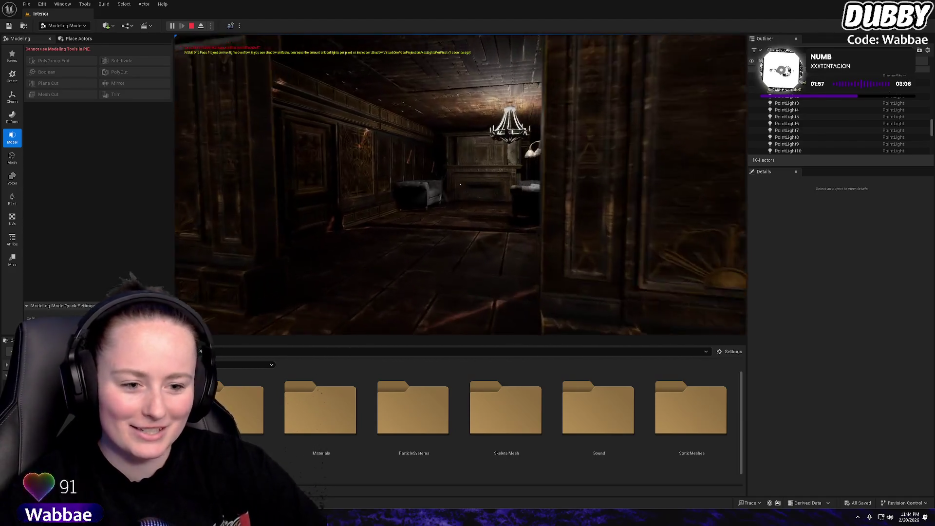
key("w")
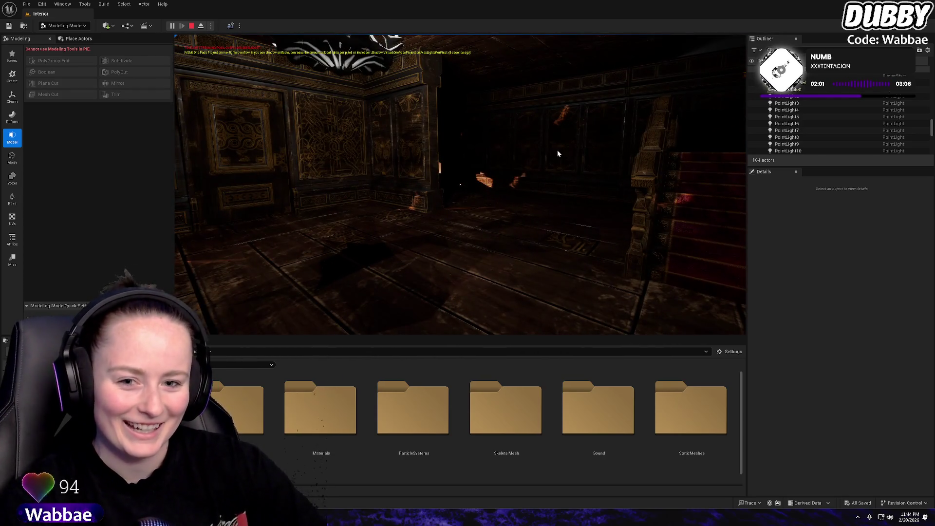
key("Escape")
key("w")
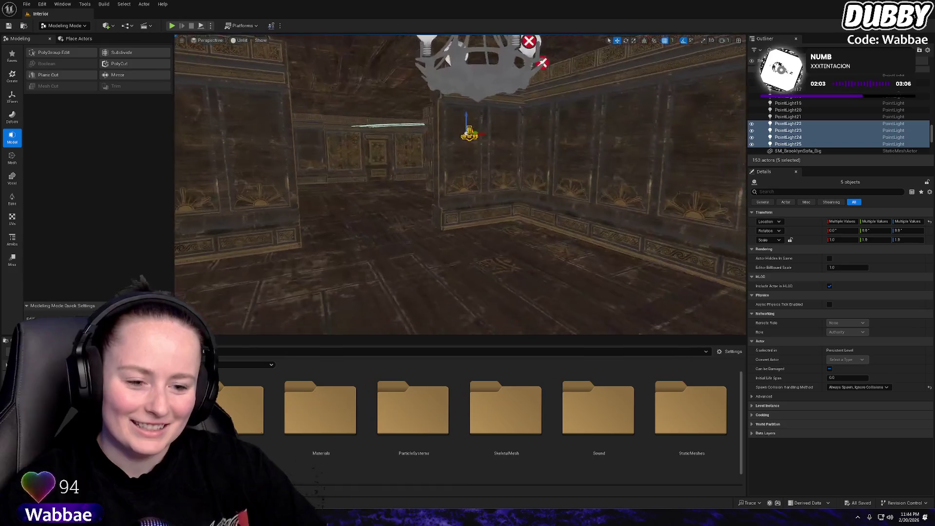
key("w")
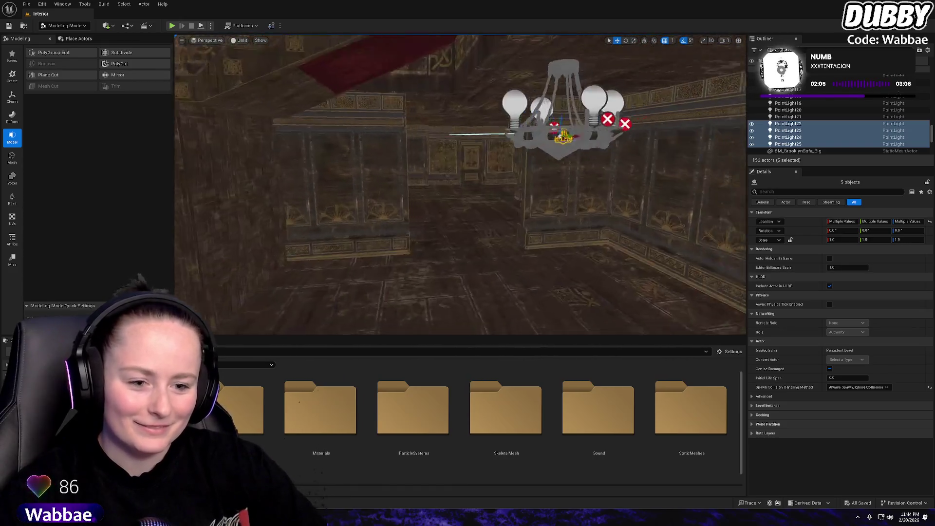
key("w")
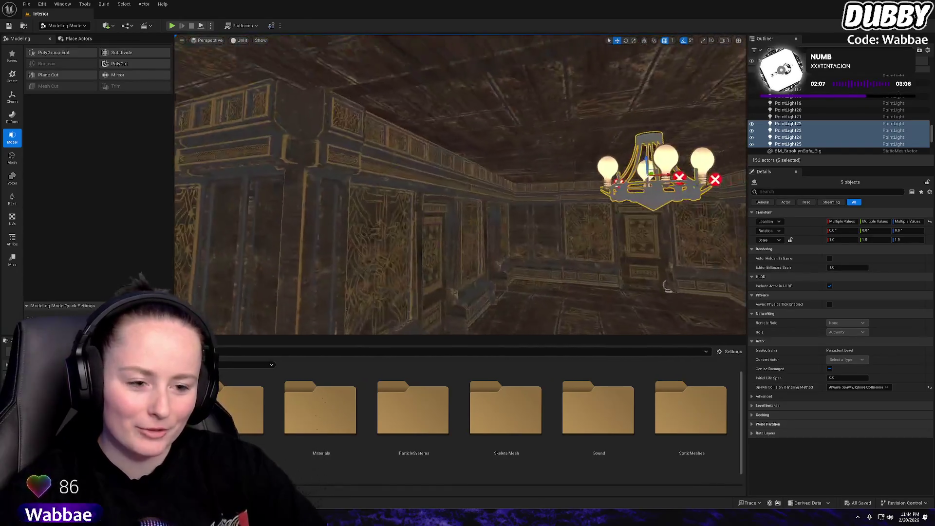
key("w")
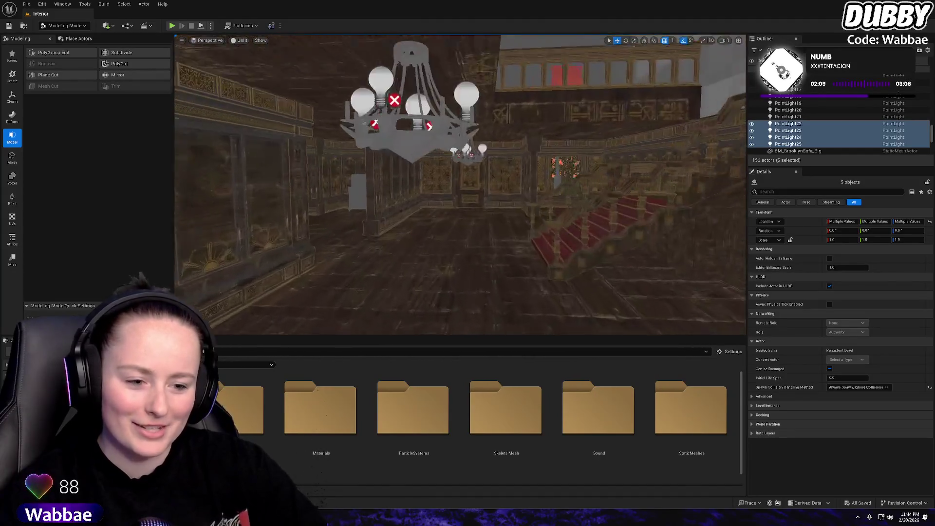
key("w")
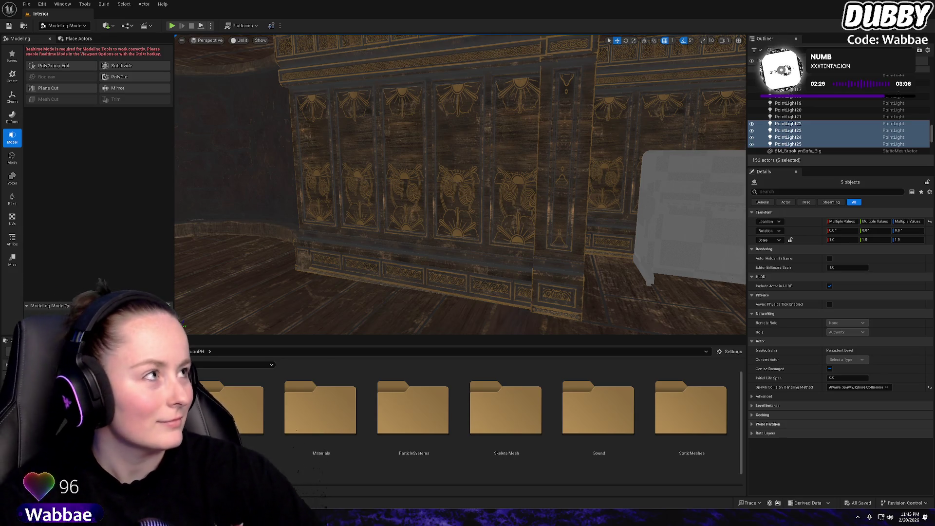
key("ctrl+r")
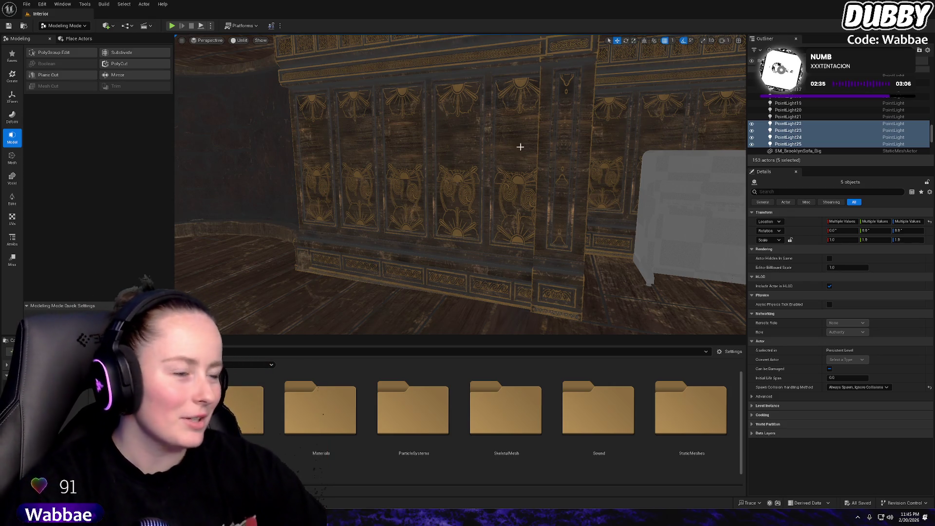
mouse_move(521, 147)
left_mouse_down()
mouse_move(389, 146)
mouse_move(469, 151)
left_mouse_up()
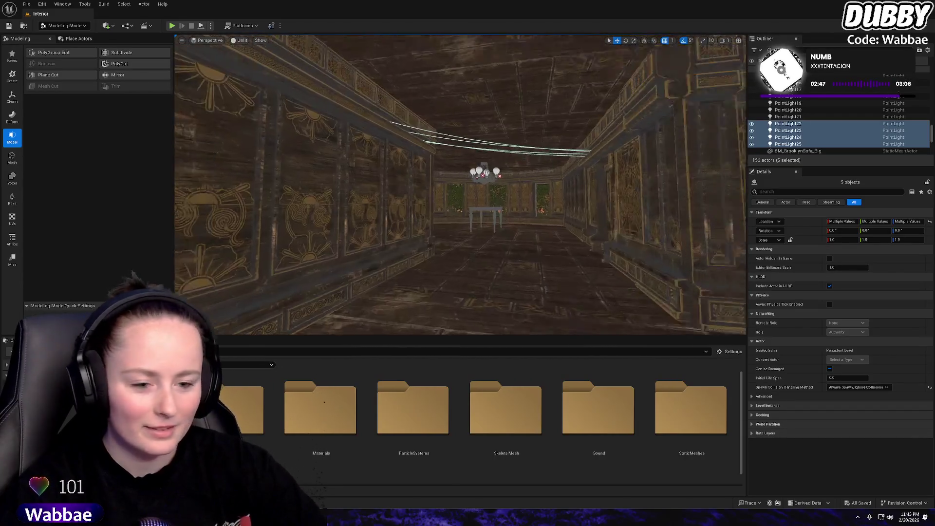
key("w")
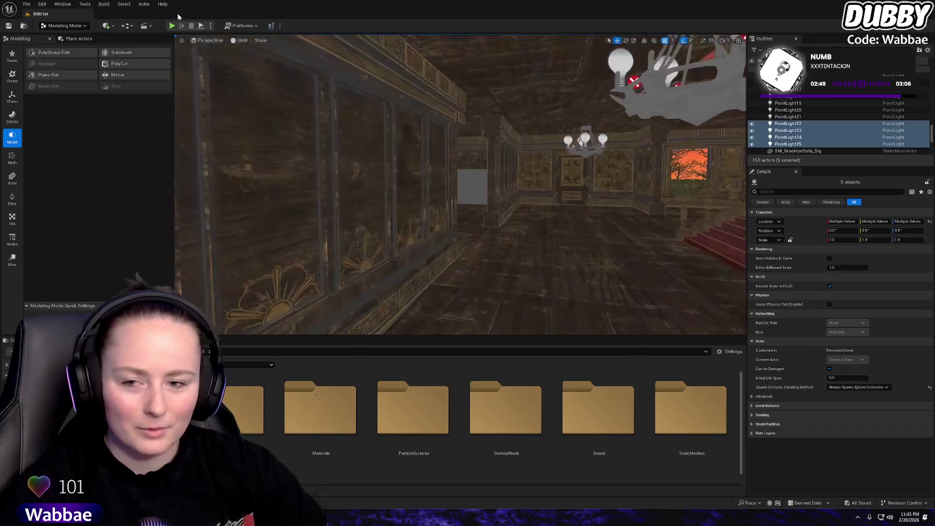
left_click(27, 4)
left_click(75, 152)
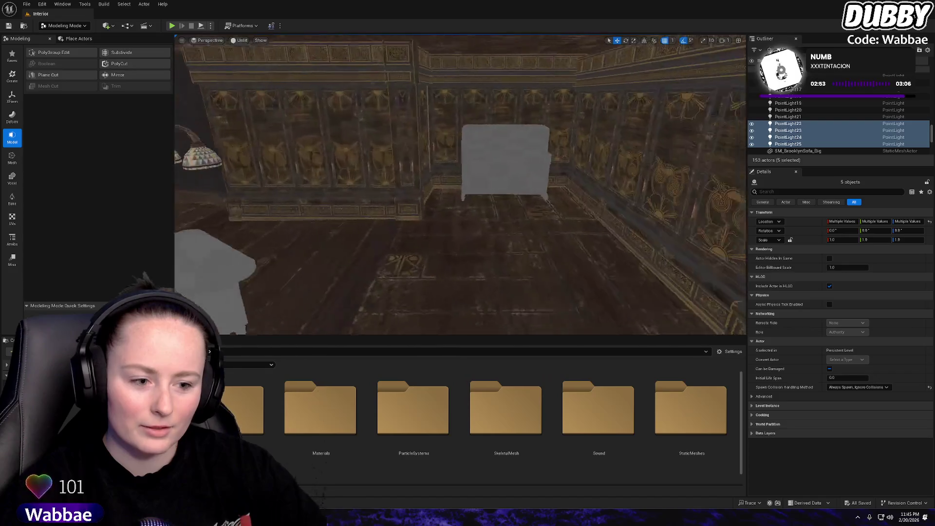
left_click_drag(564, 226, 563, 225)
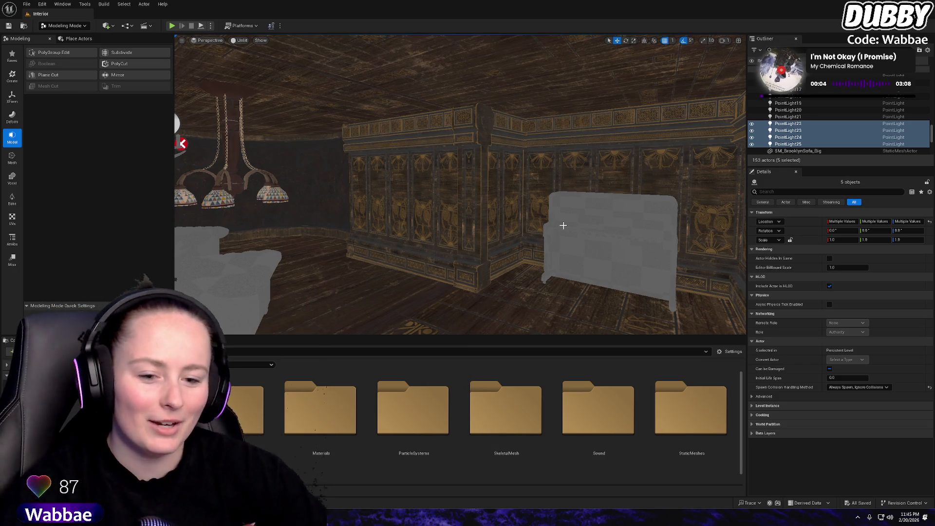
key("f")
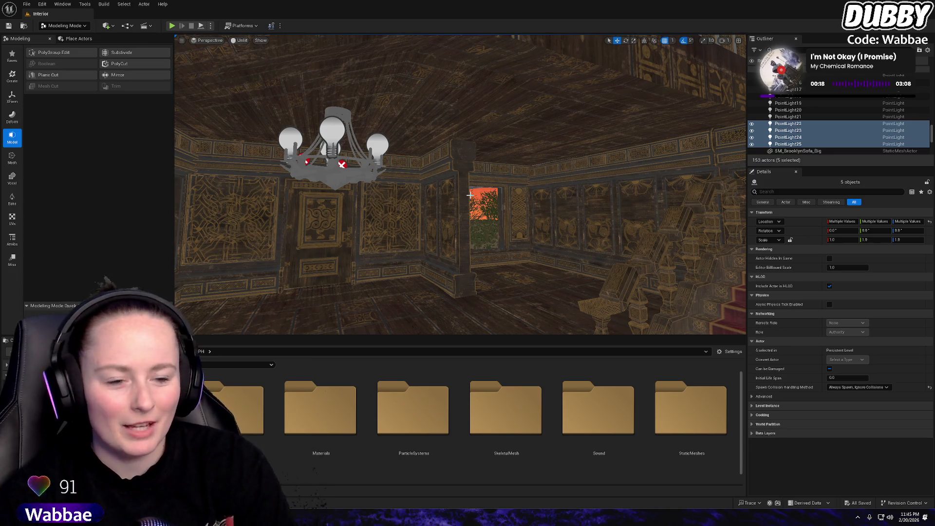
mouse_move(470, 194)
left_mouse_down()
mouse_move(546, 175)
mouse_move(487, 170)
mouse_move(429, 195)
mouse_move(371, 170)
mouse_move(424, 190)
mouse_move(429, 157)
left_mouse_up()
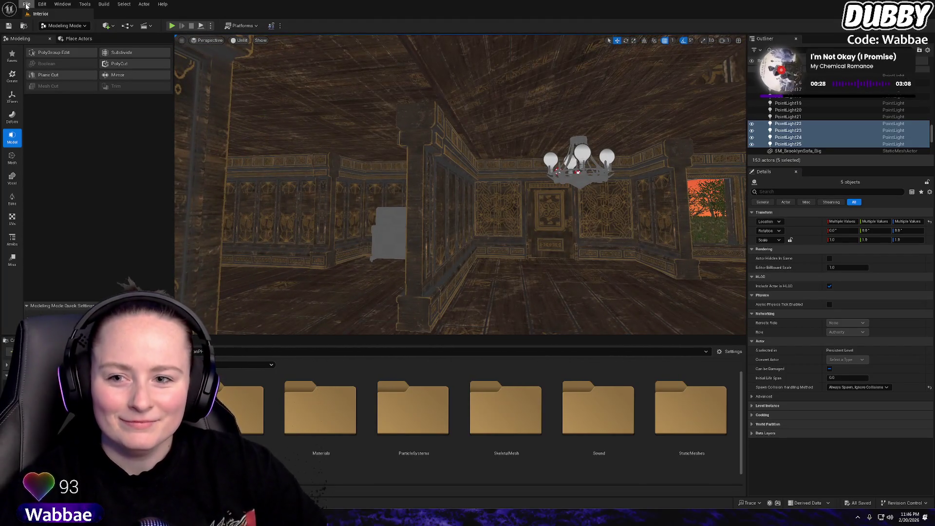
left_click(26, 4)
left_click(66, 150)
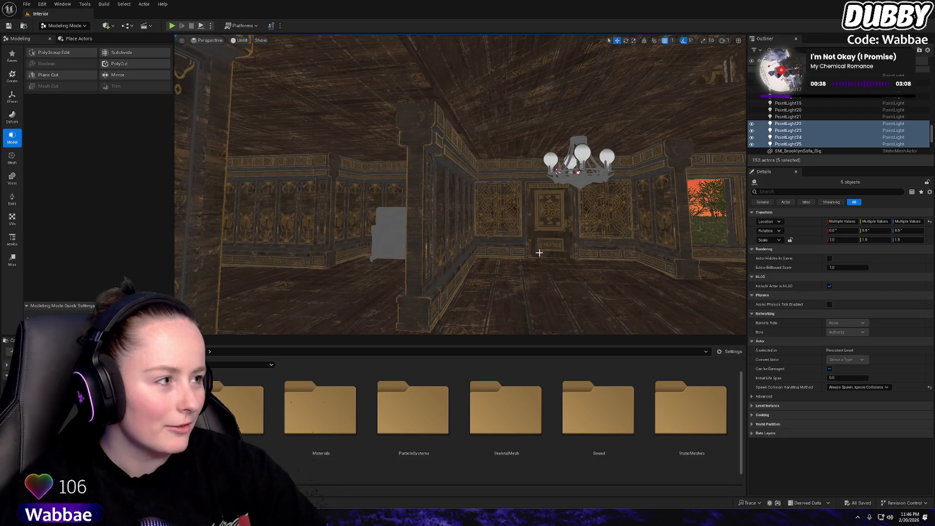
key("f")
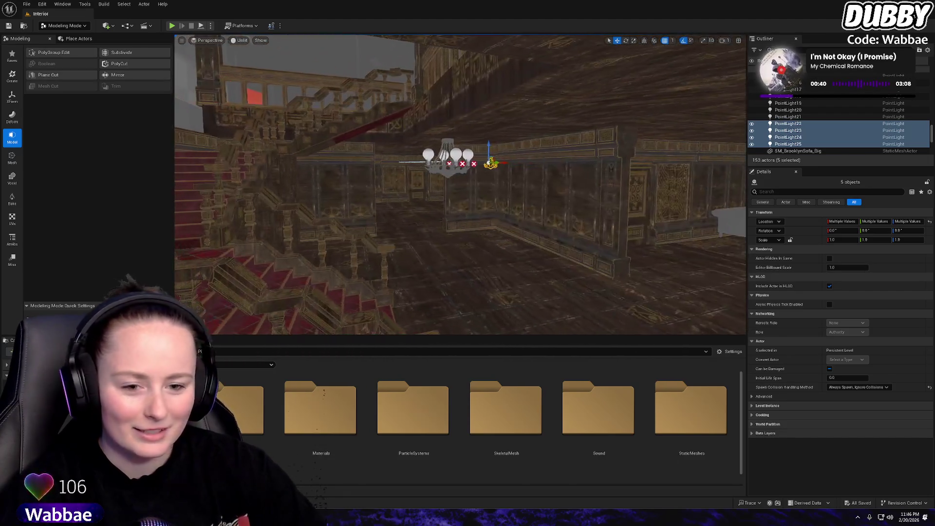
Start a play test and walk past the staircase and sofas, through the doorway to the carved panel
left_click(172, 25)
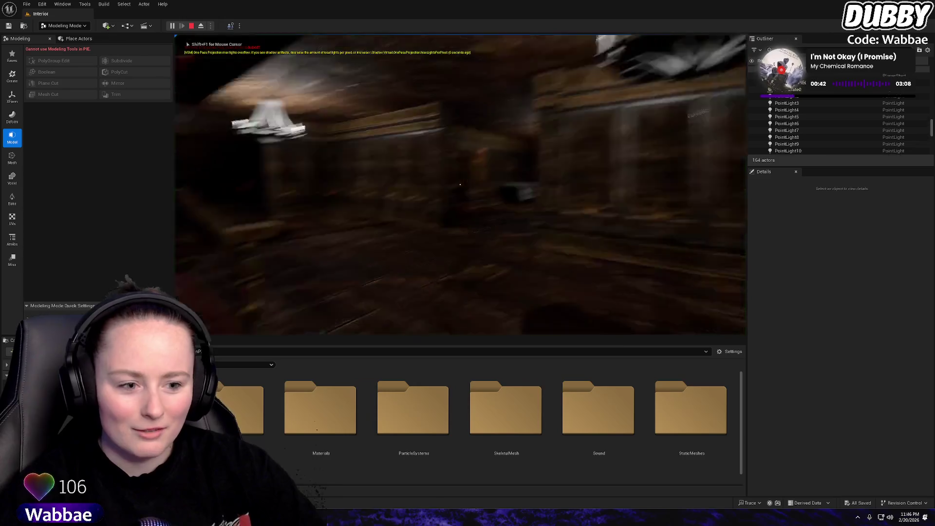
key("w")
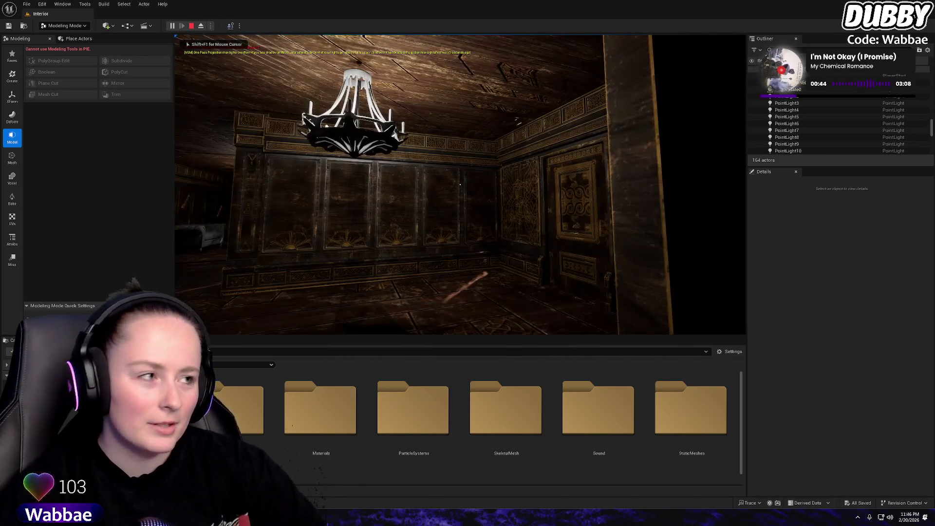
key("w")
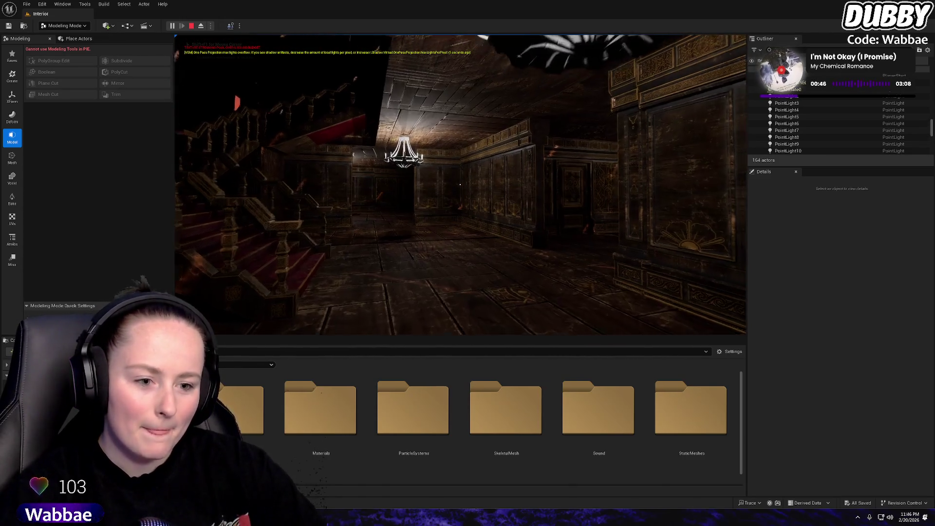
key("w")
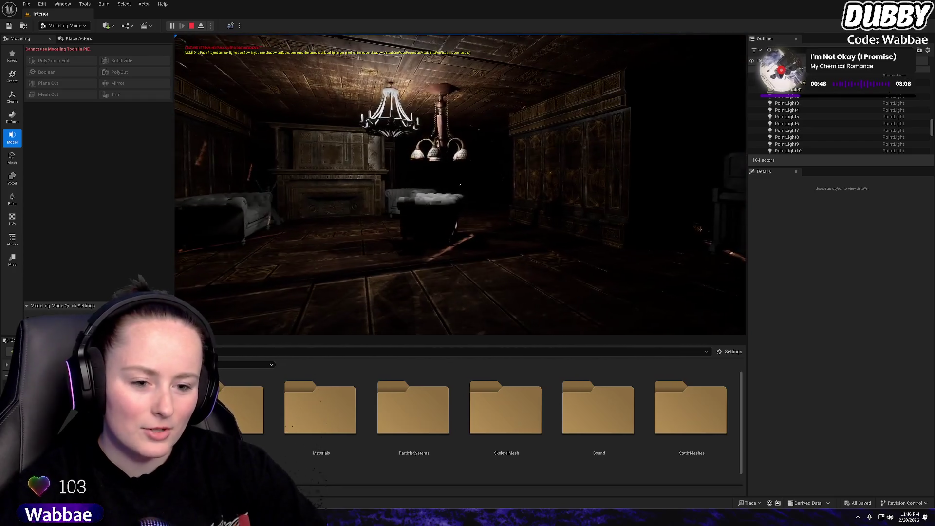
key("w")
key("w")
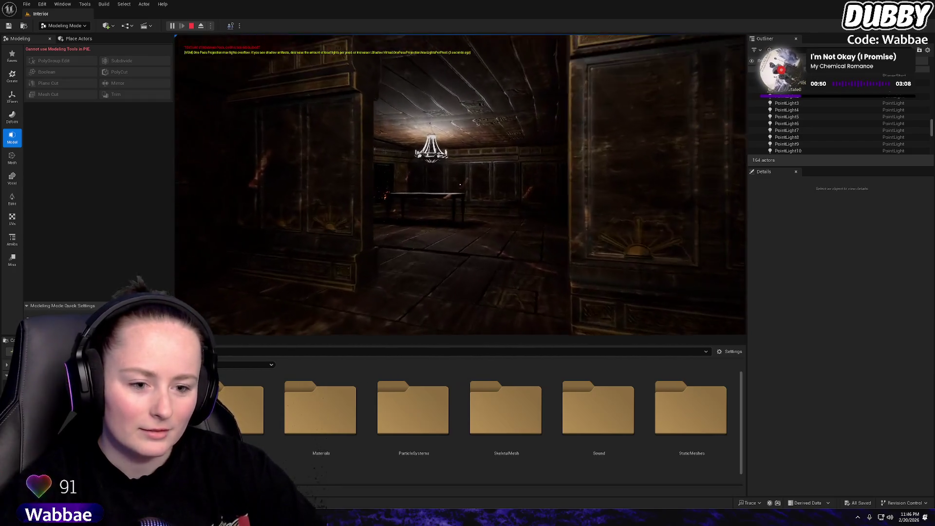
key("w")
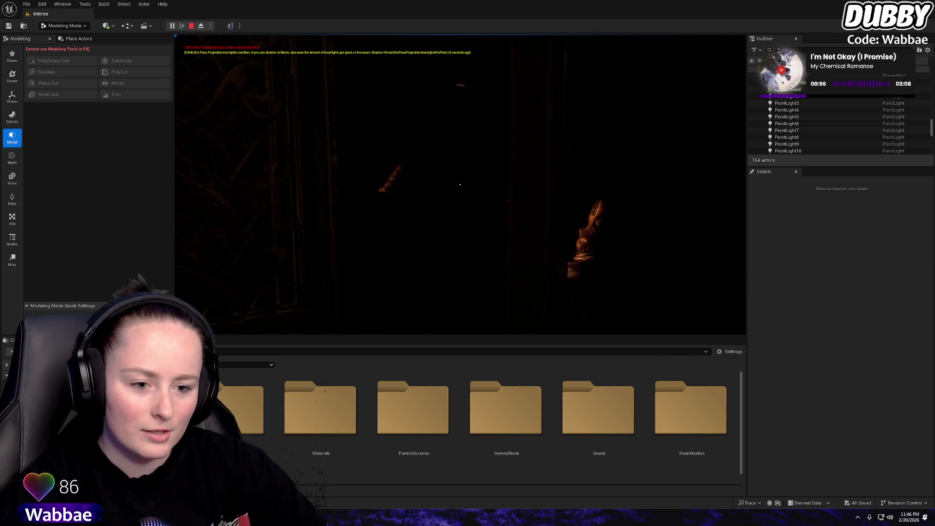
key("w")
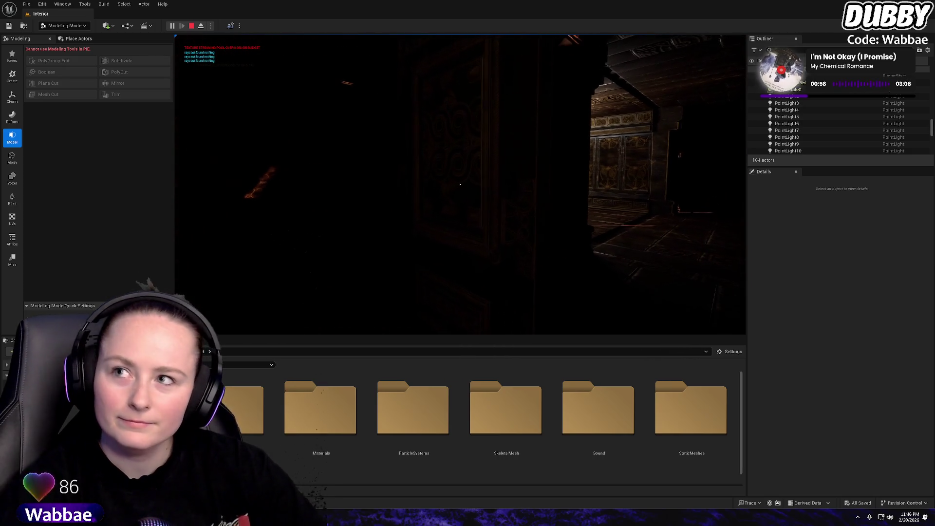
key("w")
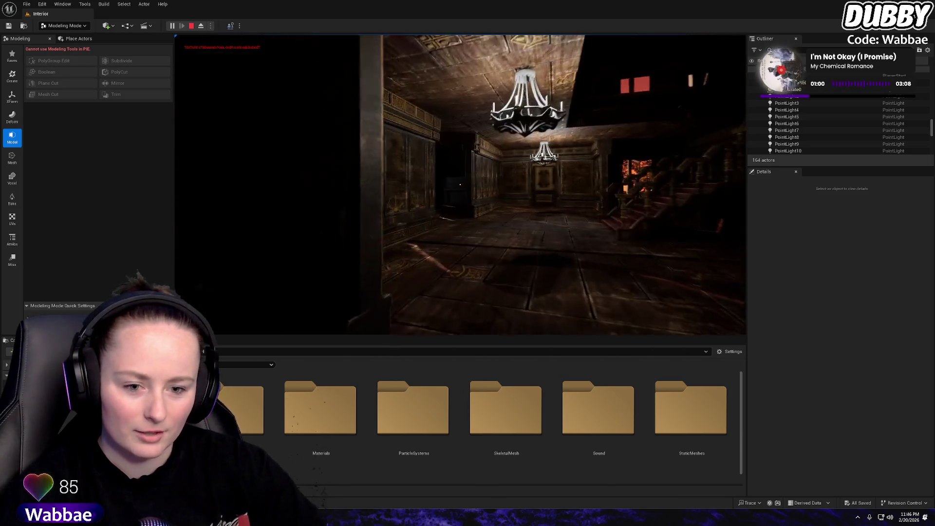
key("w")
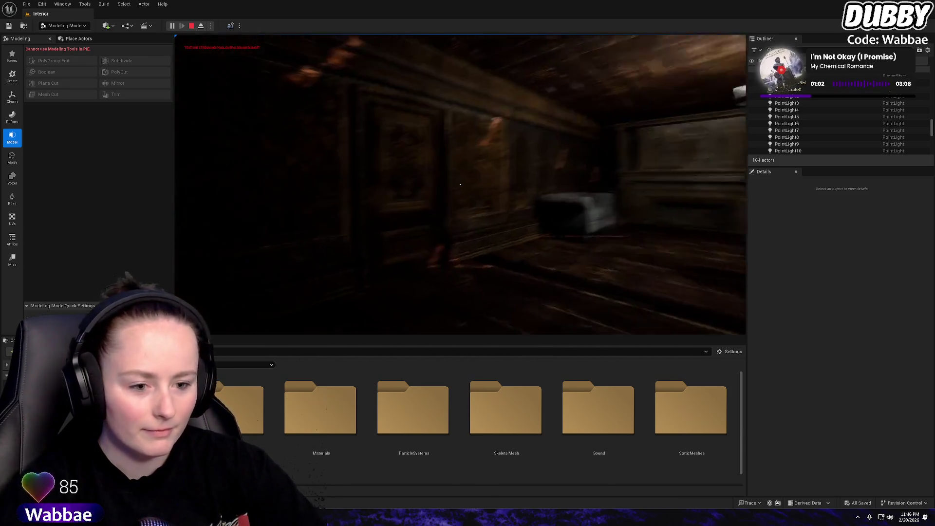
key("s")
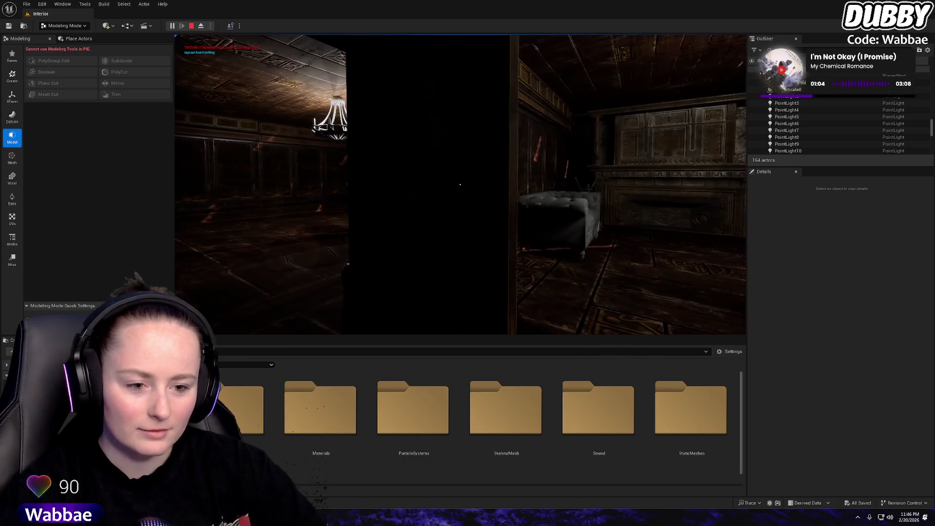
key("s")
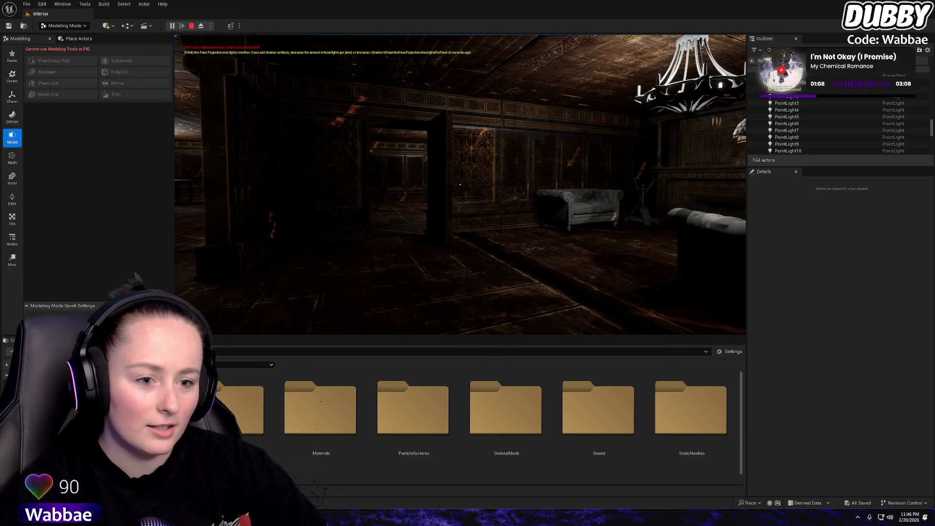
key("w")
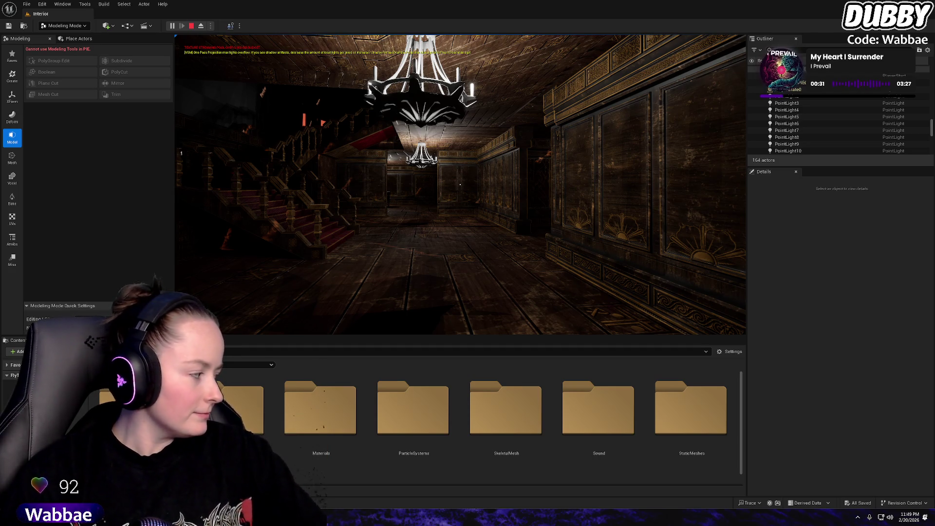
Walk up to the chandelier, turn toward the staircase, and end the play test
key("w")
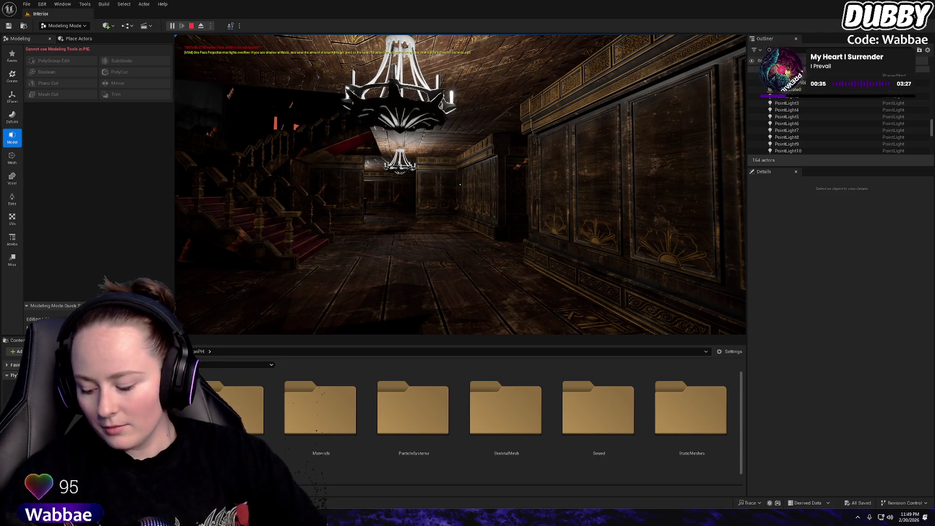
mouse_move(460, 184)
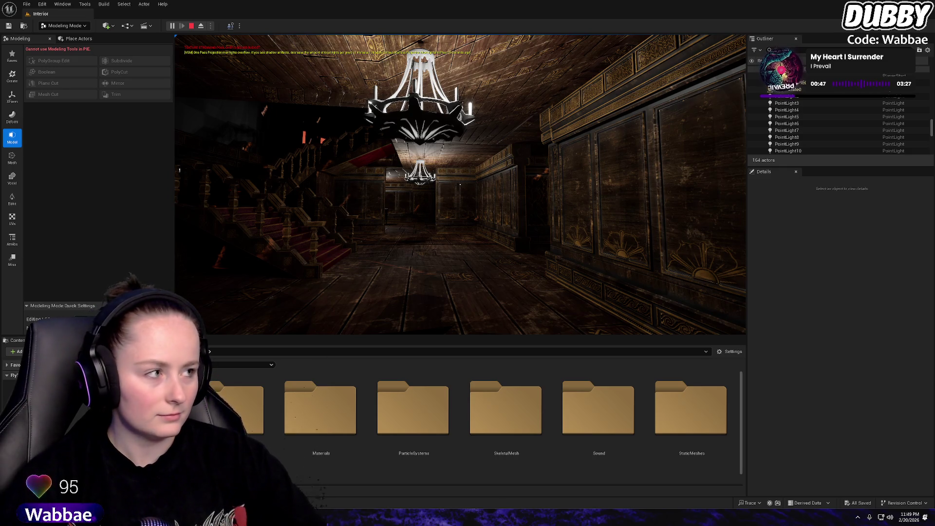
key("w")
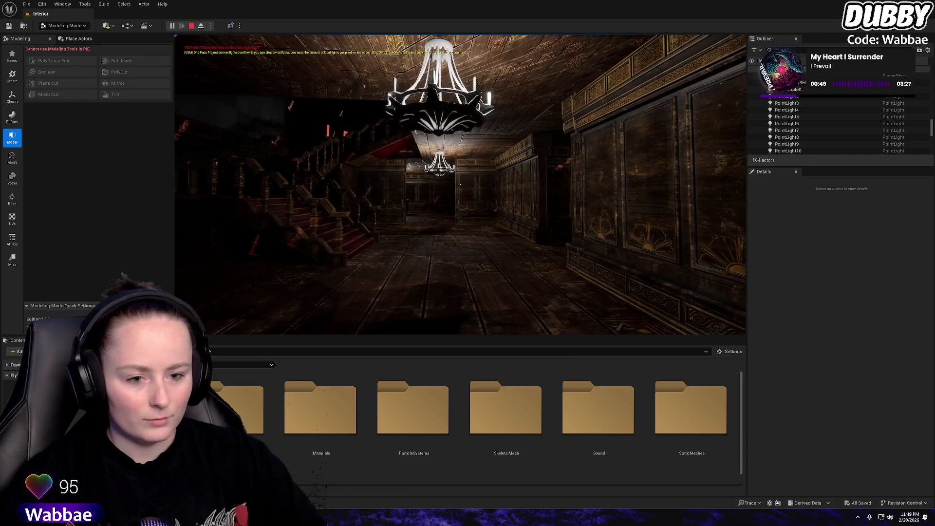
key("w")
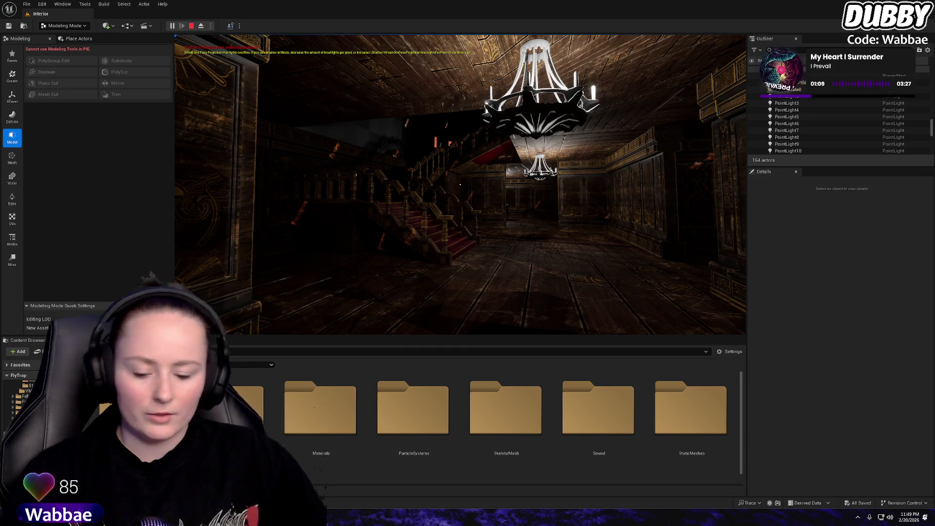
key("Escape")
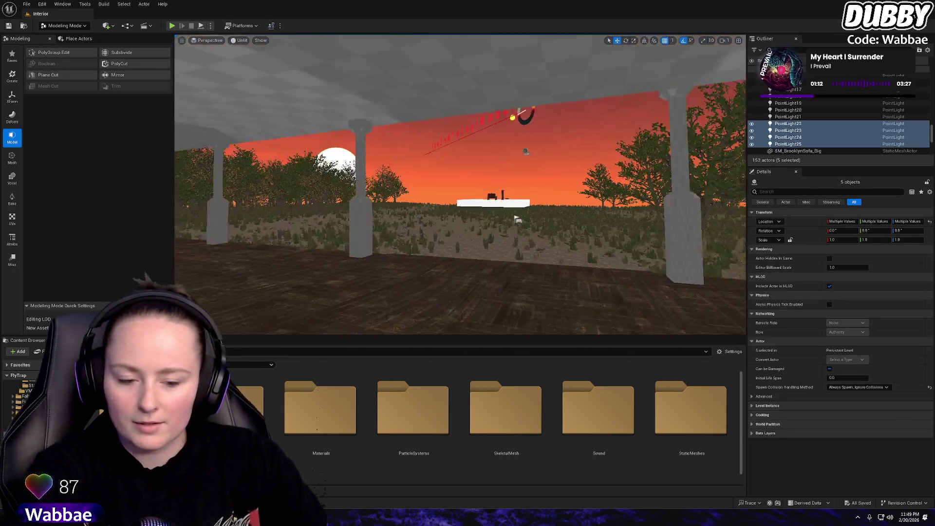
Deselect the point lights, save all changes, and open the Exterior map
left_click(203, 84)
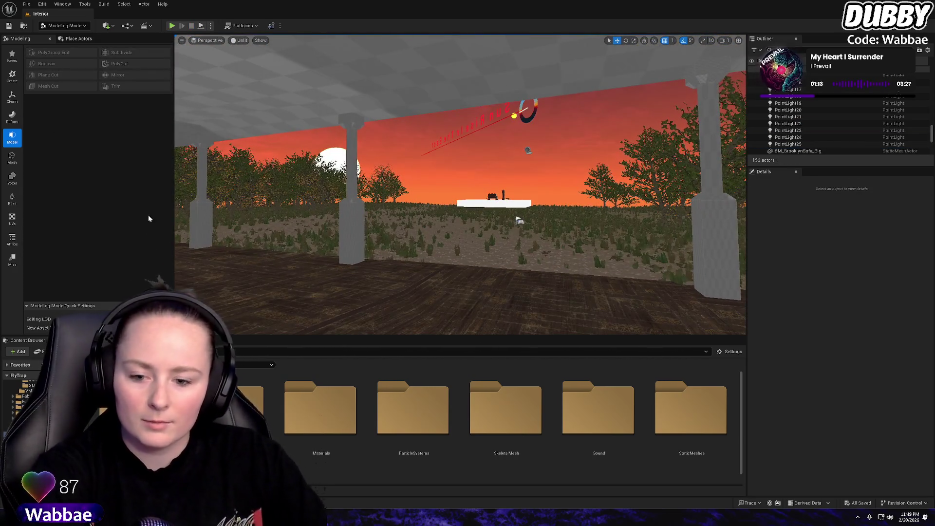
left_click(27, 4)
left_click(47, 149)
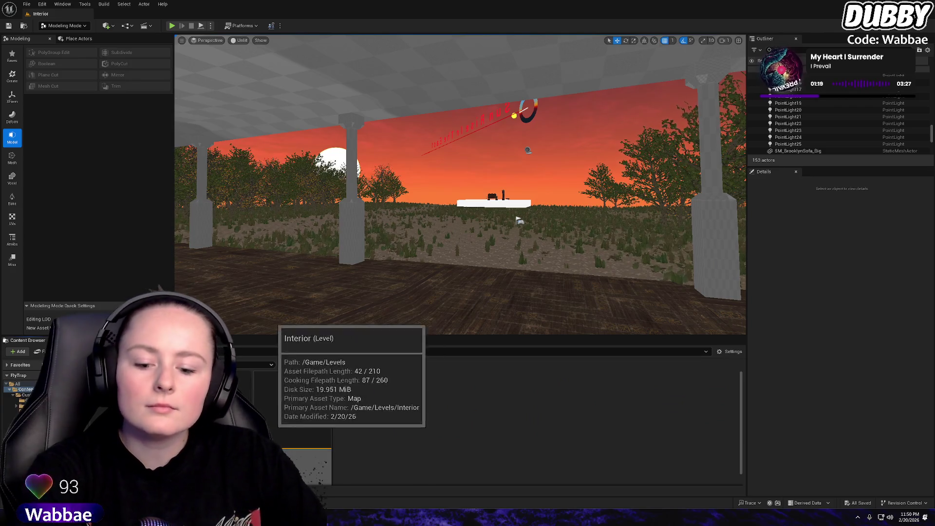
double_click(287, 428)
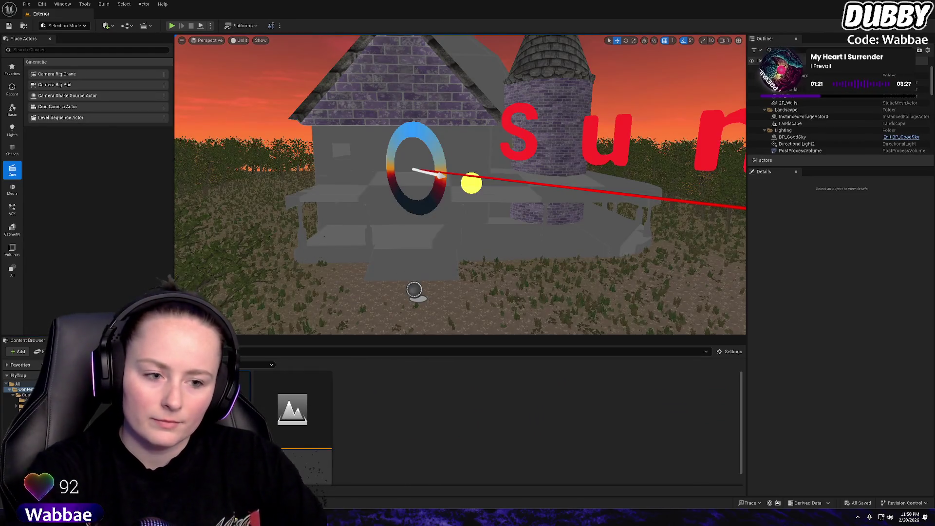
Frame the whole house, play-test with Alt+P walking toward it, then stop
left_click_drag(208, 82, 253, 107)
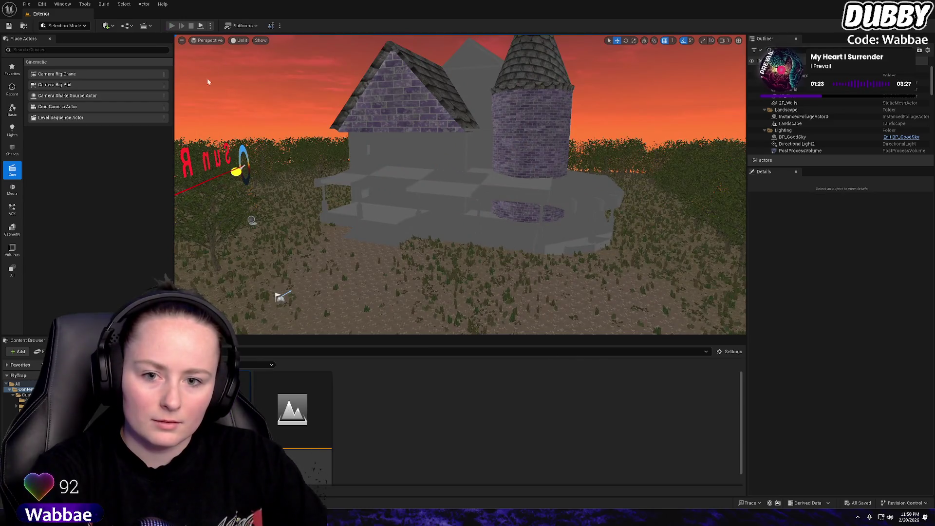
key("alt+p")
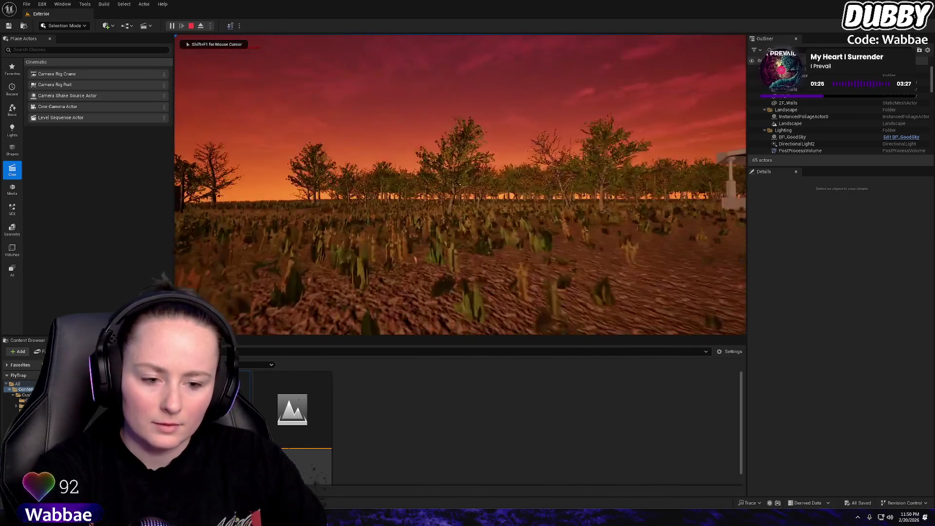
mouse_move(460, 184)
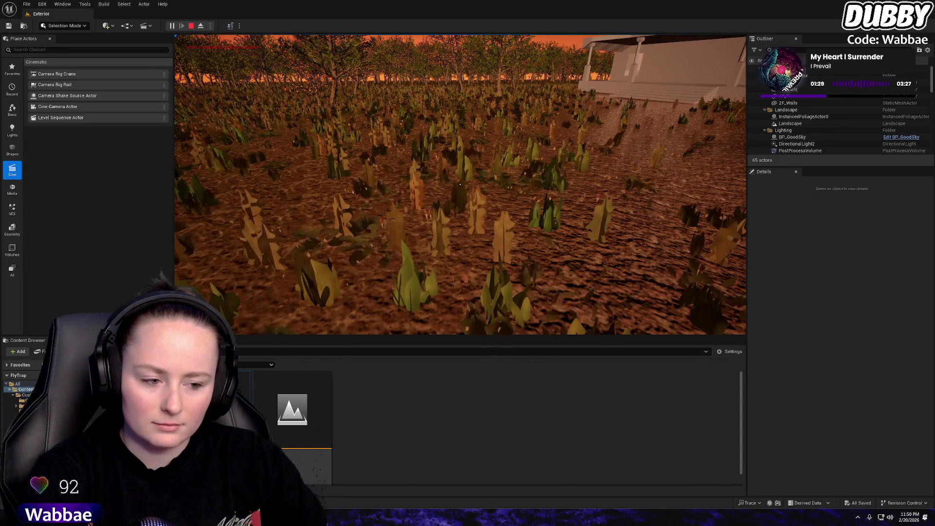
key("w")
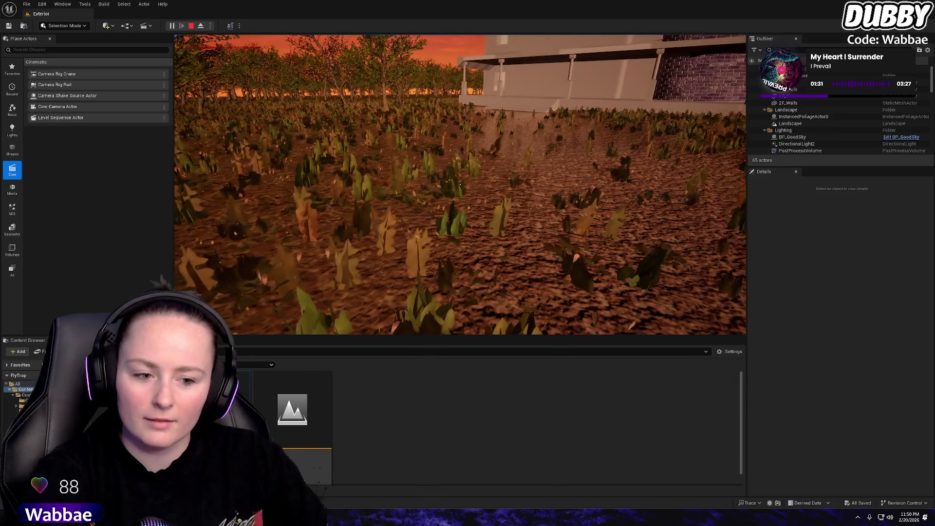
key("Escape")
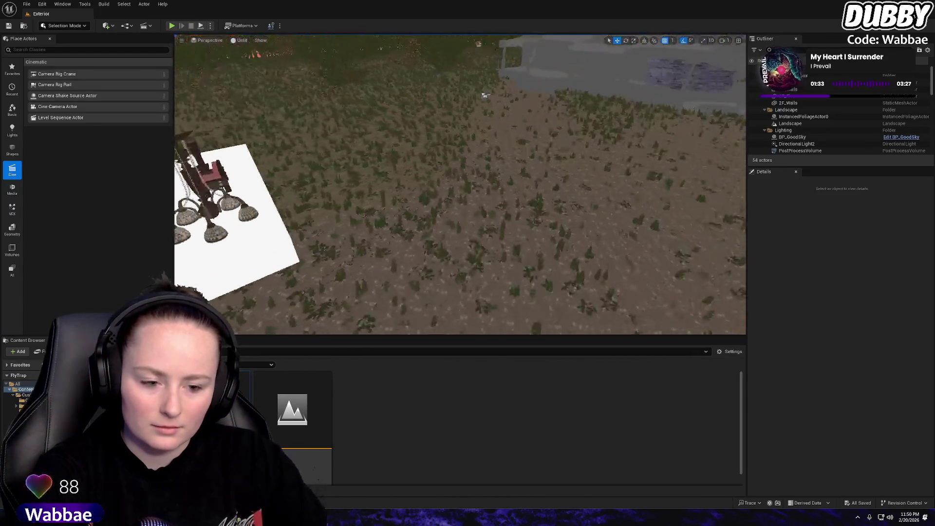
scroll(485, 95, "down", 3)
scroll(485, 95, "up", 5)
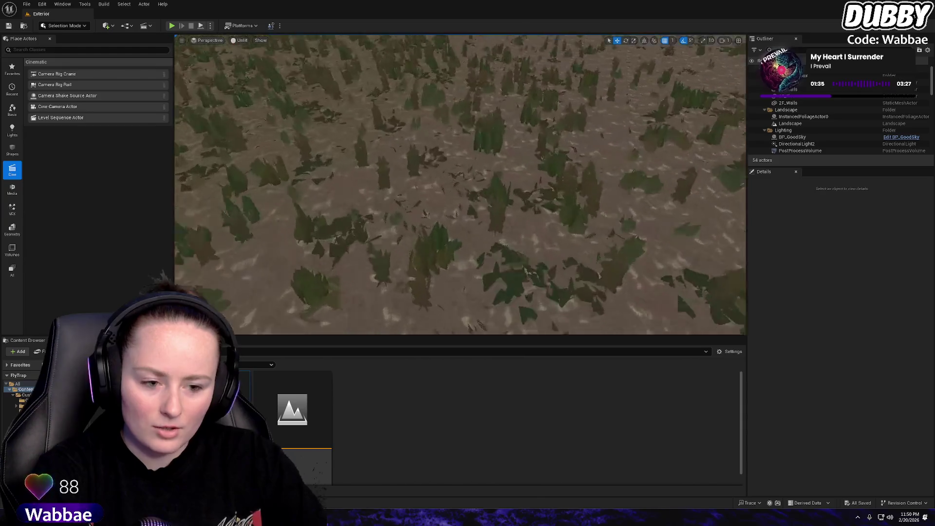
Select the Landscape, swing the view back toward the trees and mansion, and open Editor Preferences
left_click(489, 119)
scroll(489, 119, "down", 3)
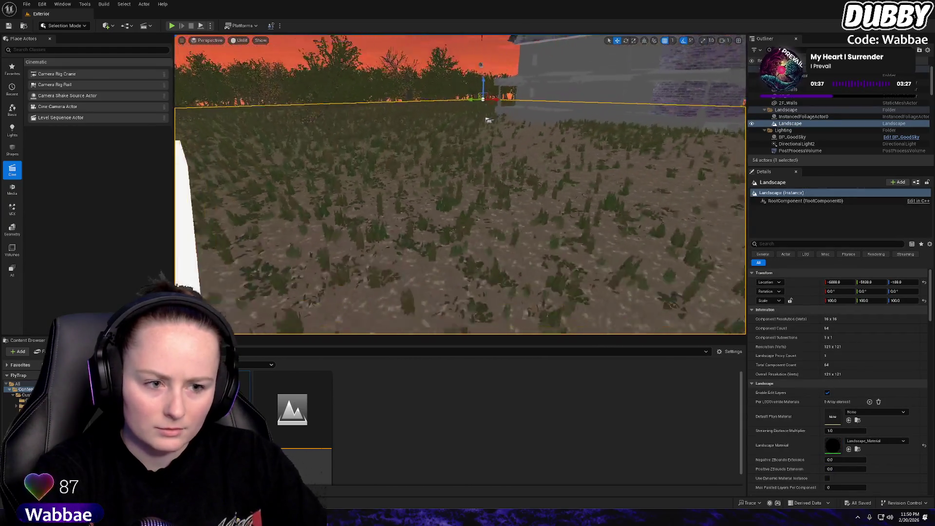
scroll(489, 119, "down", 3)
left_click_drag(488, 119, 716, 208)
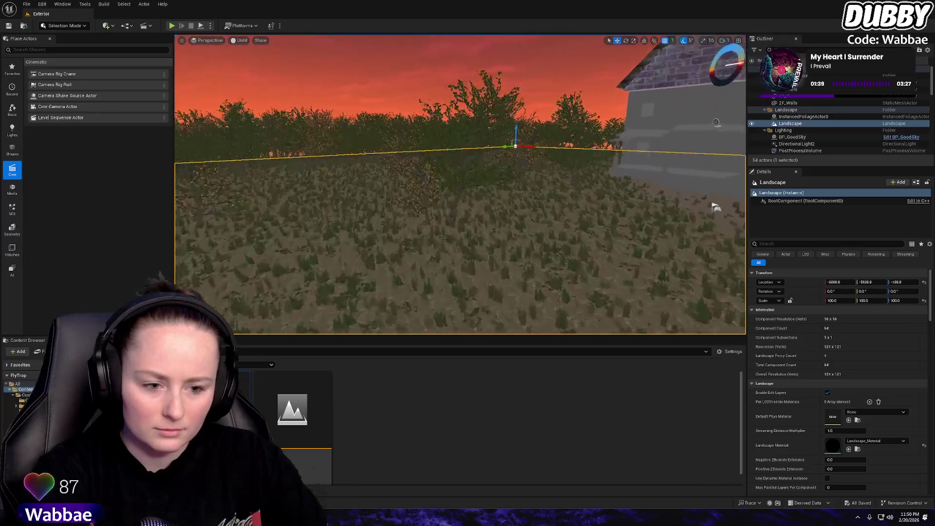
mouse_move(461, 185)
left_mouse_down()
mouse_move(719, 175)
mouse_move(744, 113)
mouse_move(668, 135)
mouse_move(512, 211)
left_mouse_up()
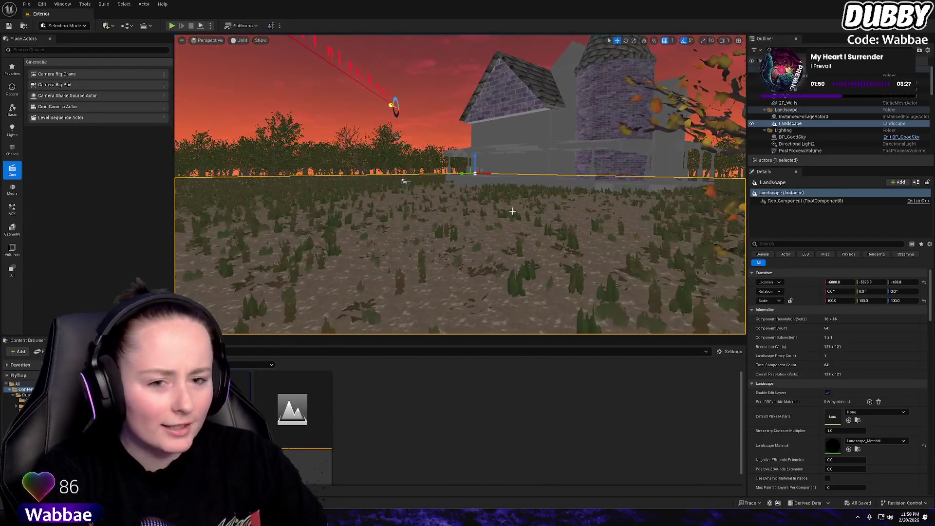
left_click(41, 4)
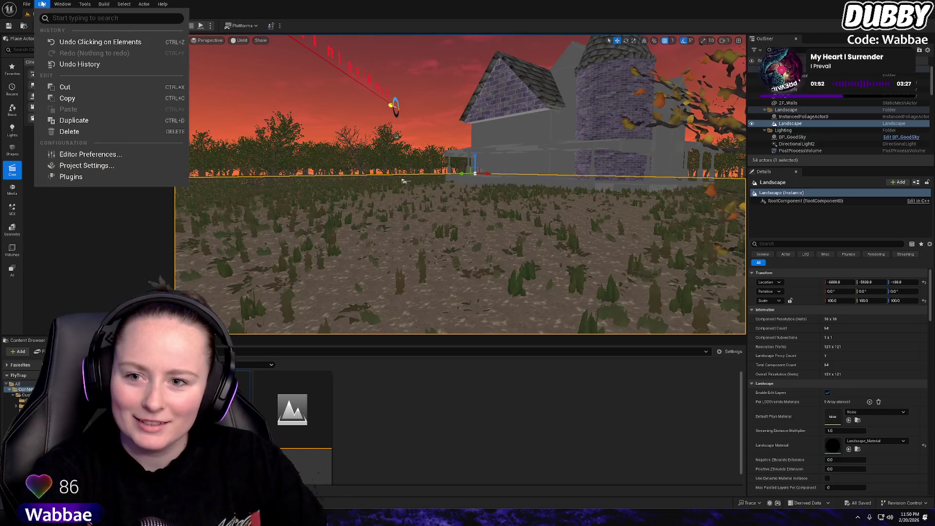
left_click(90, 154)
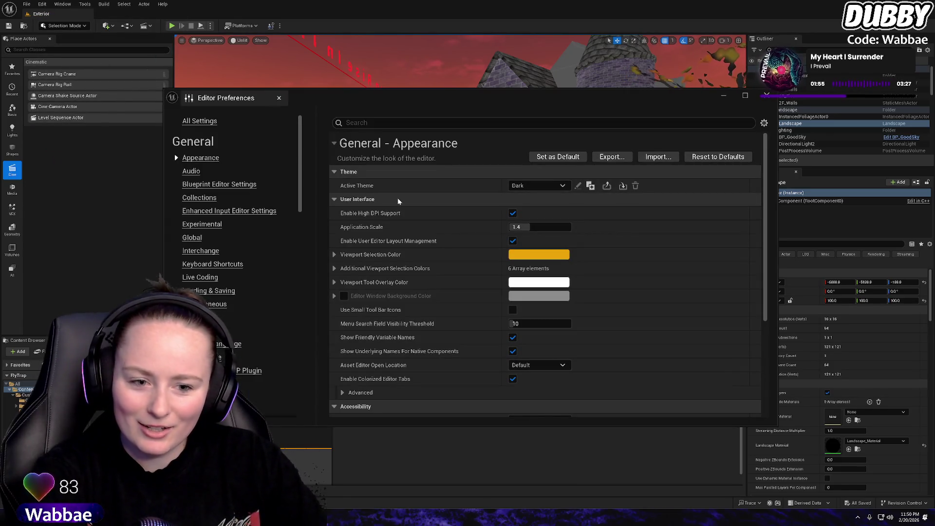
Scroll the Editor Preferences categories down to Privacy and back up, then close the window
scroll(237, 265, "down", 5)
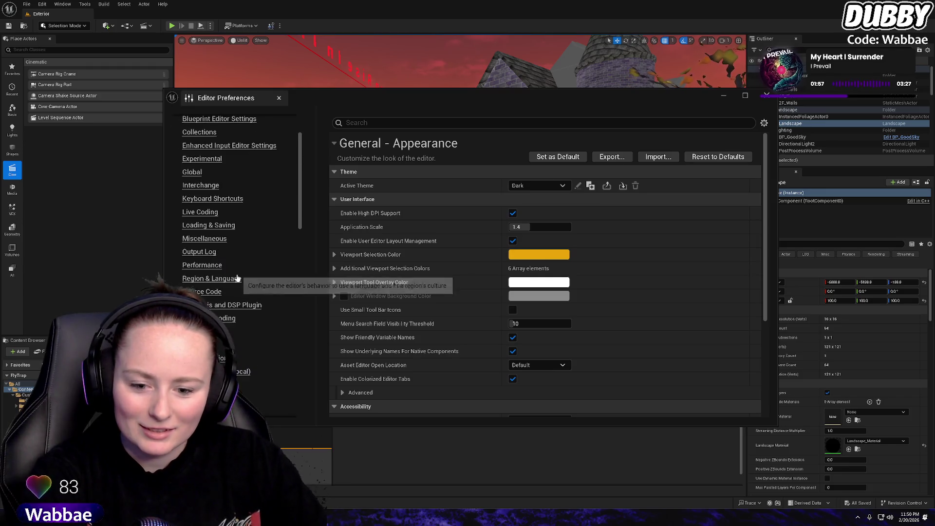
scroll(234, 263, "up", 5)
scroll(241, 241, "down", 10)
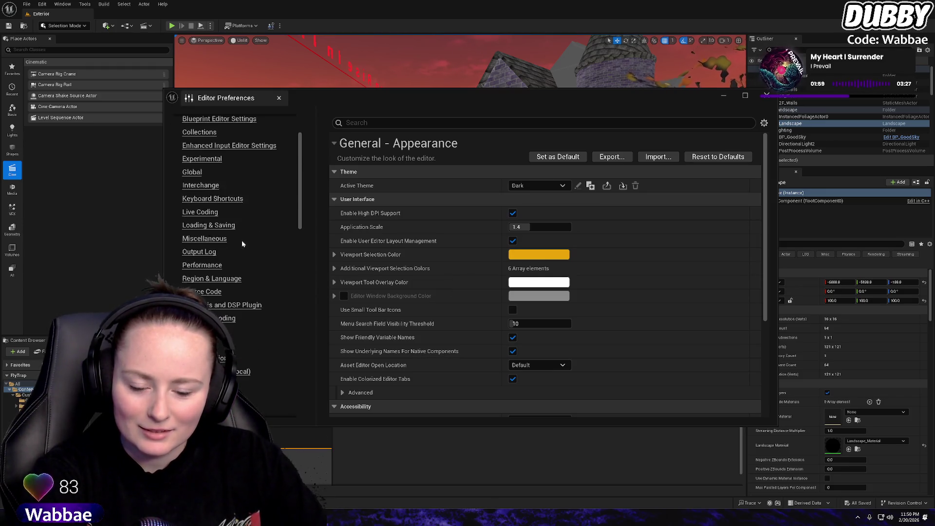
scroll(246, 273, "down", 15)
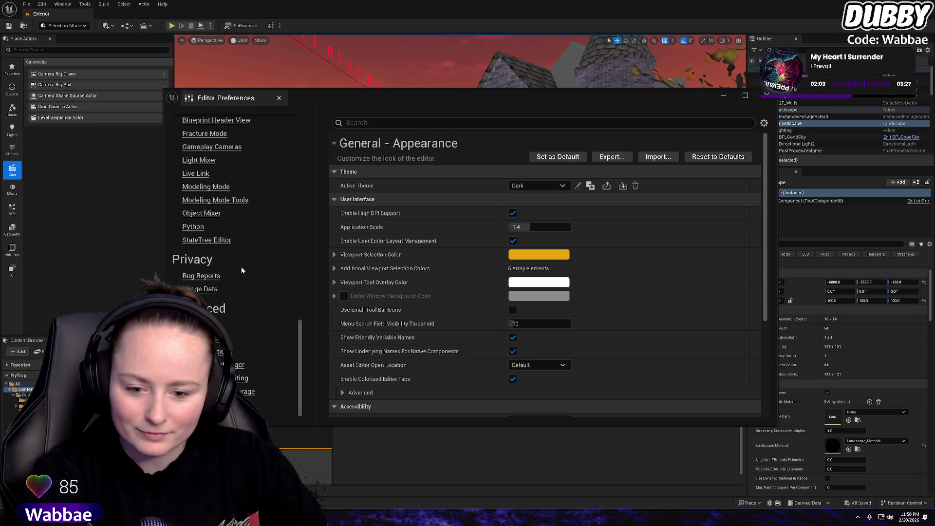
scroll(243, 239, "up", 20)
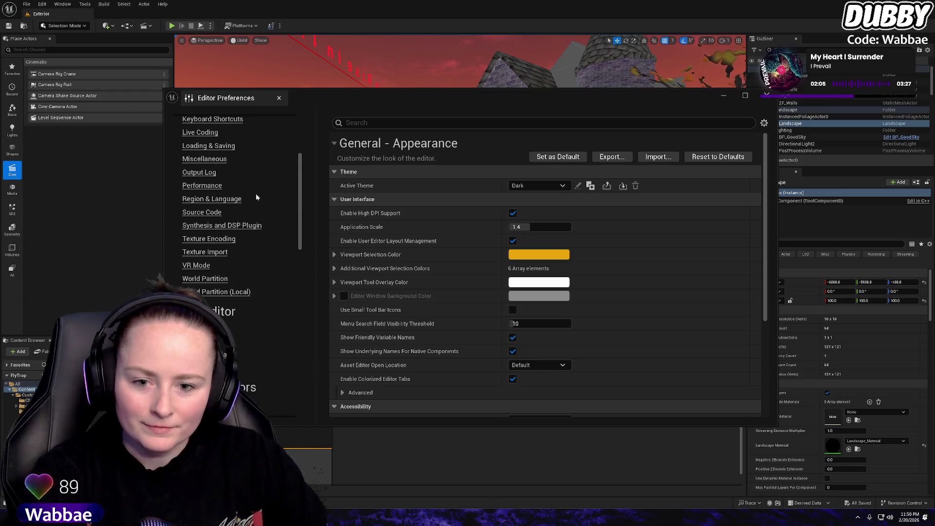
scroll(257, 197, "up", 5)
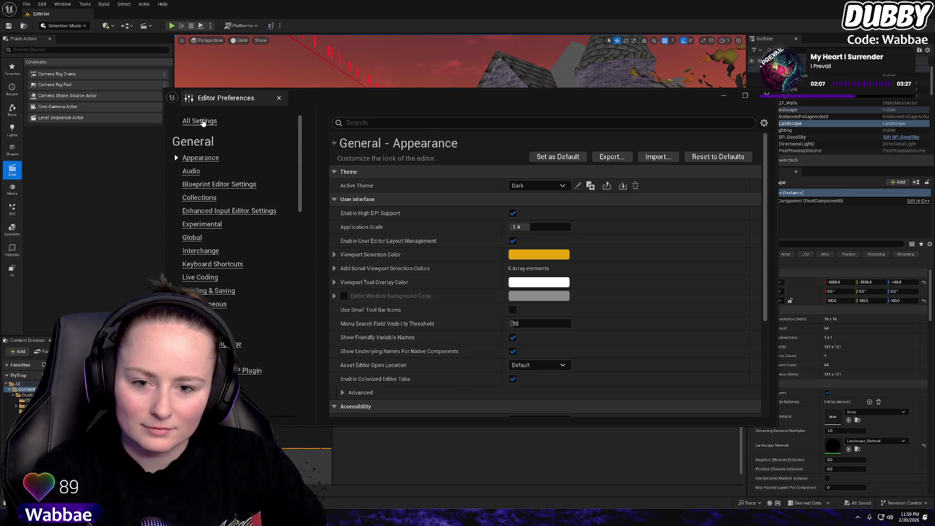
left_click(767, 95)
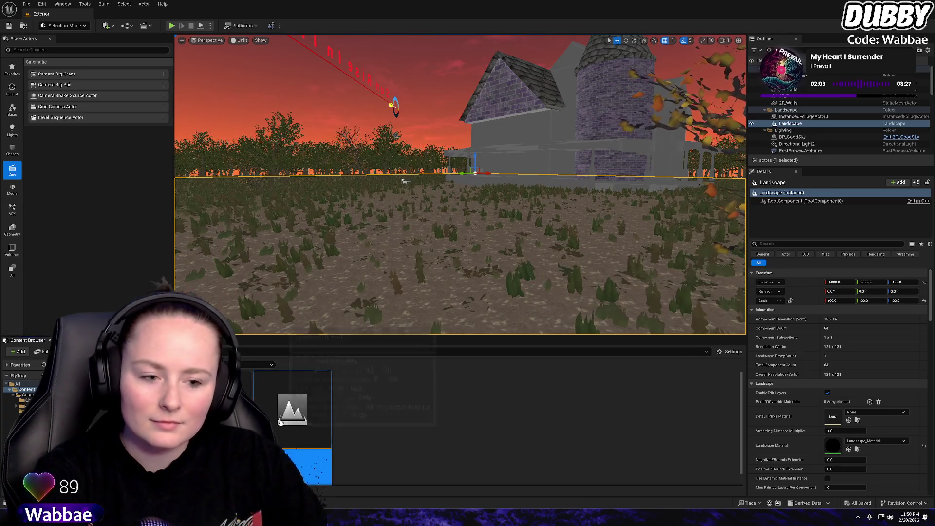
Switch the viewport from Unlit to Lit rendering, briefly checking the Show and view-mode lists
left_click(238, 40)
left_click(258, 79)
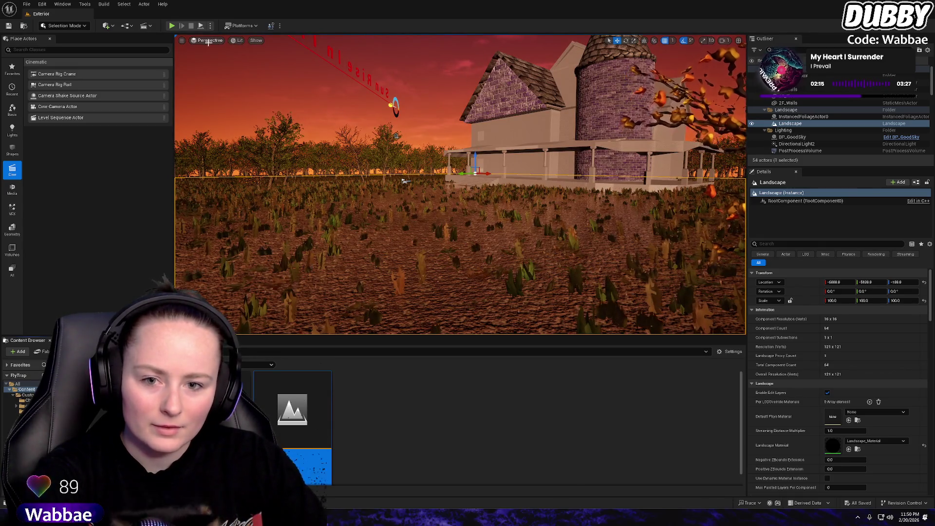
left_click(257, 40)
left_click(258, 41)
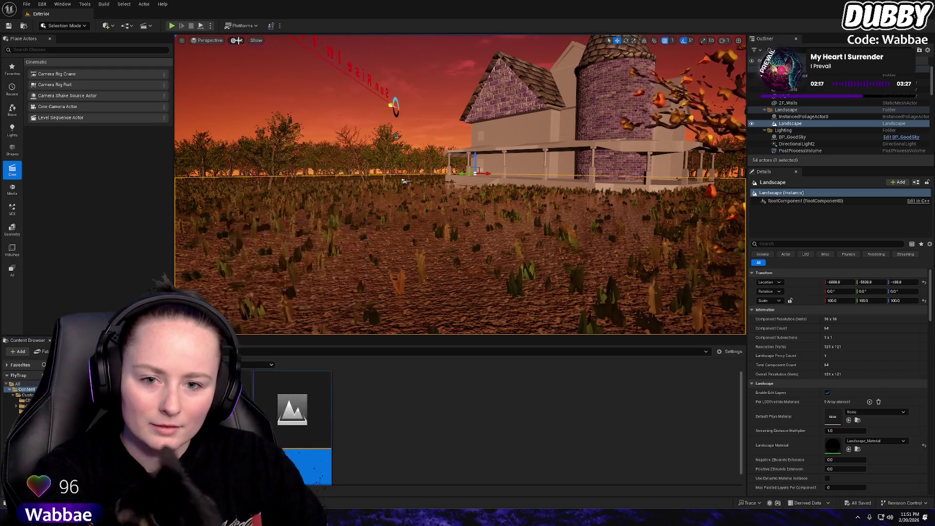
left_click(238, 41)
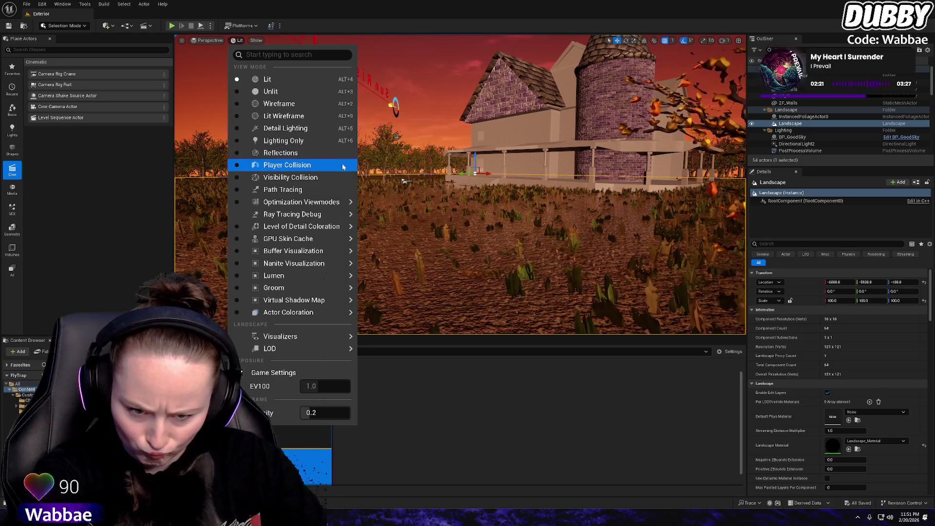
left_click(237, 41)
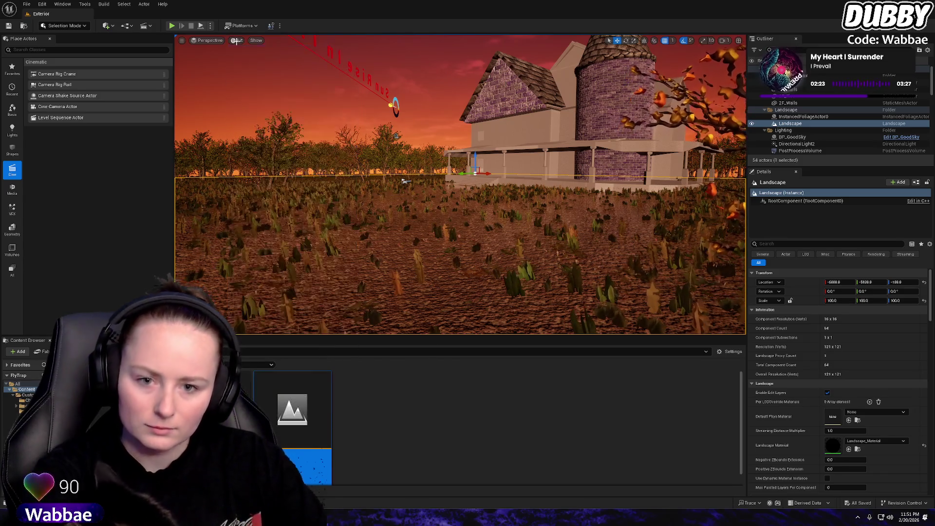
left_click(39, 6)
Open Project Settings and look over the Asset Manager and Asset Tools pages
left_click(92, 168)
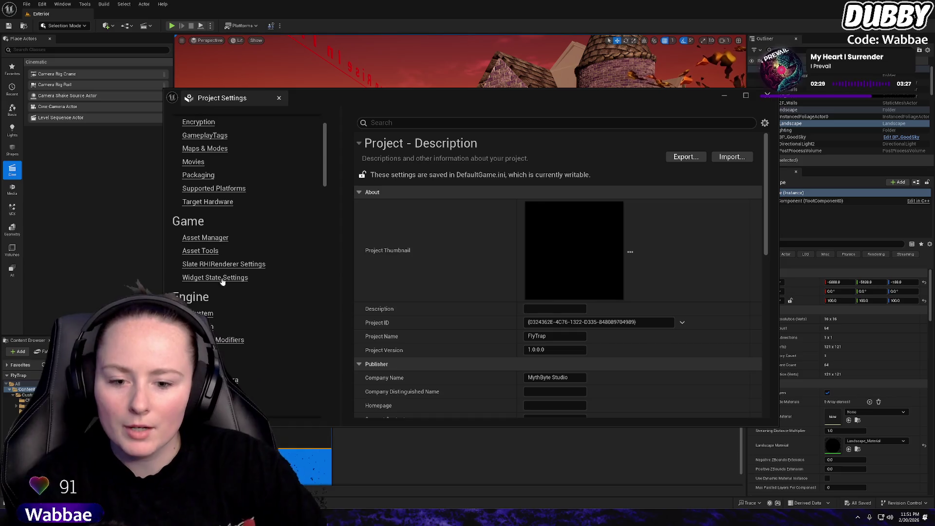
left_click(223, 238)
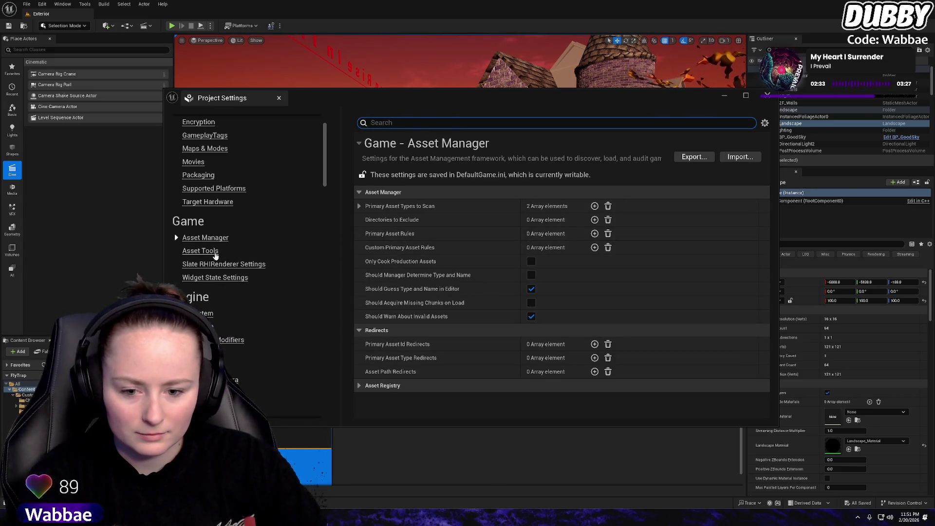
left_click(215, 253)
scroll(261, 275, "down", 4)
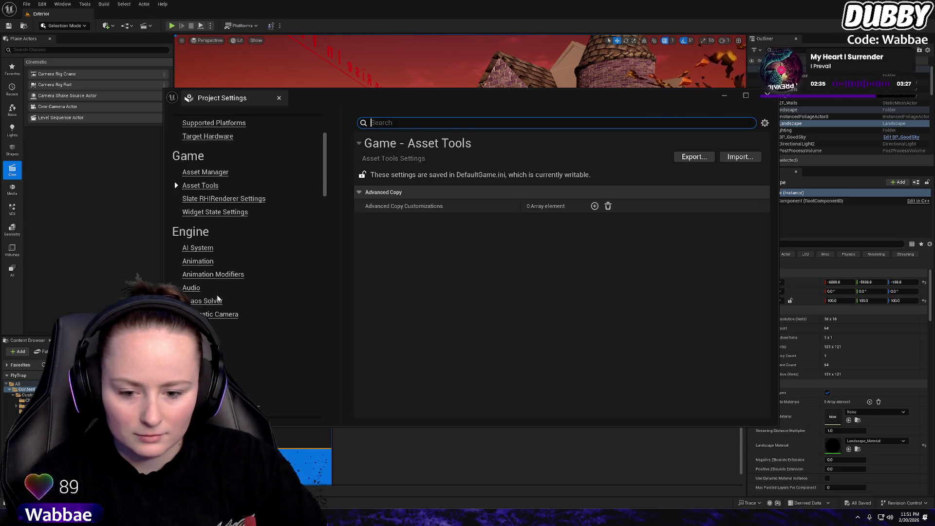
scroll(247, 234, "up", 3)
scroll(247, 233, "up", 2)
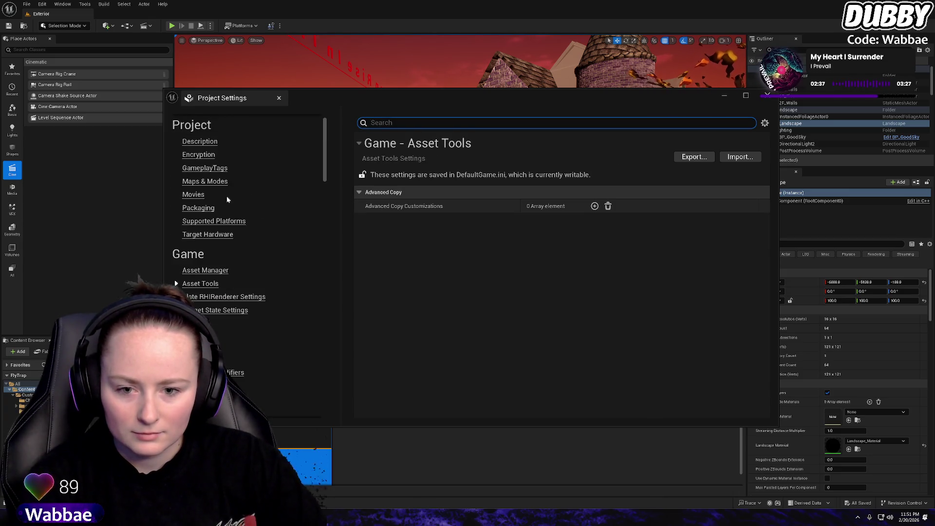
scroll(220, 244, "down", 8)
View the FBX Settings page, then the Editor Assets page
left_click(210, 326)
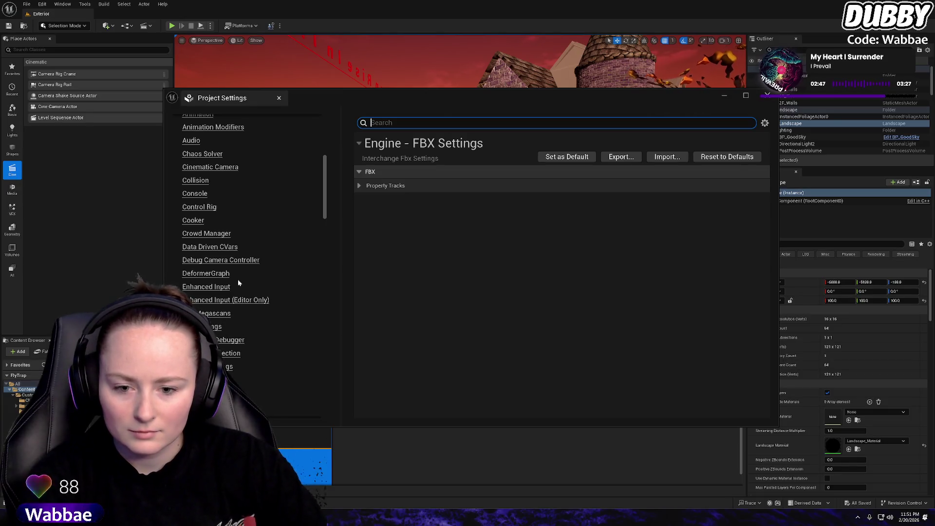
scroll(227, 198, "up", 1)
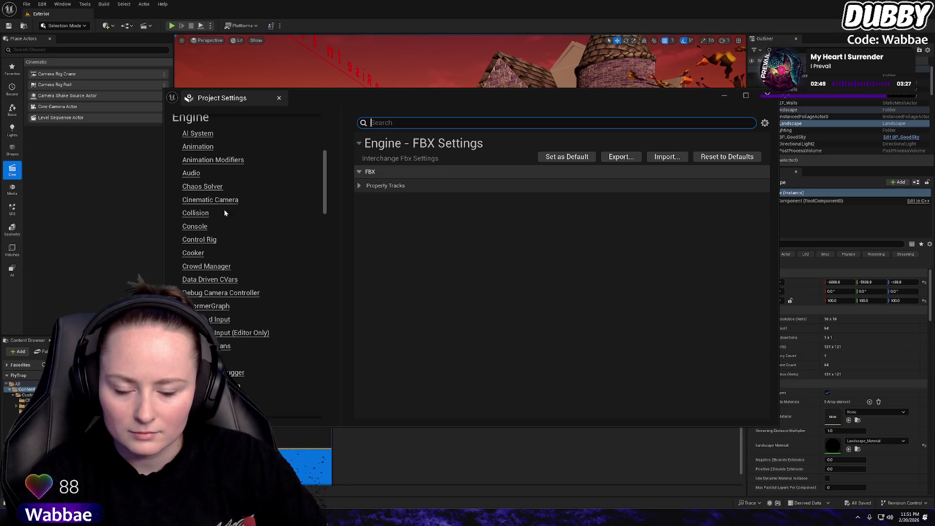
scroll(227, 197, "down", 10)
scroll(240, 275, "down", 8)
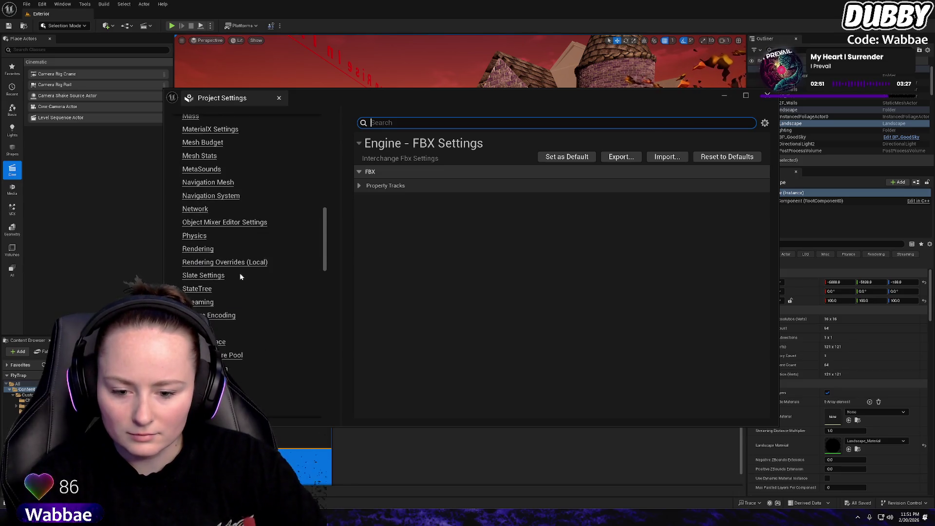
left_click(193, 284)
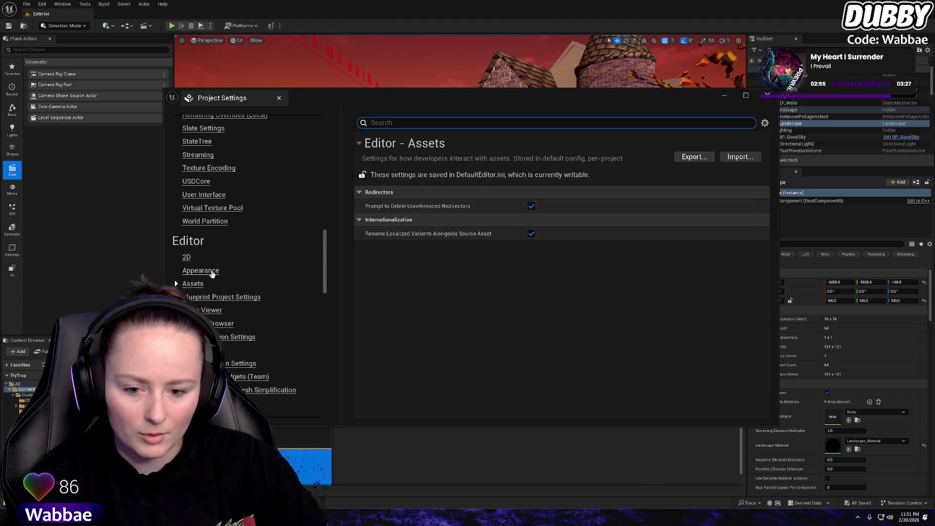
Scroll through the Editor Appearance settings
left_click(211, 272)
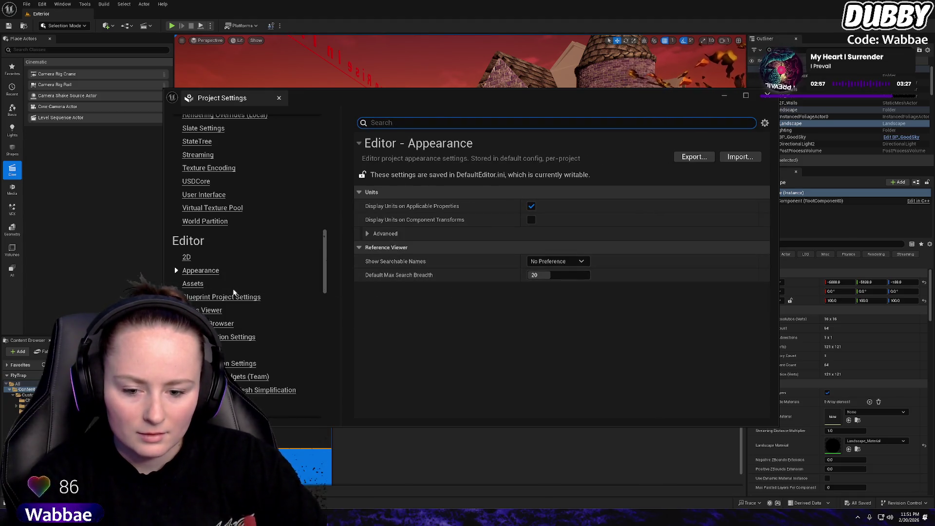
scroll(233, 293, "down", 5)
scroll(237, 277, "down", 5)
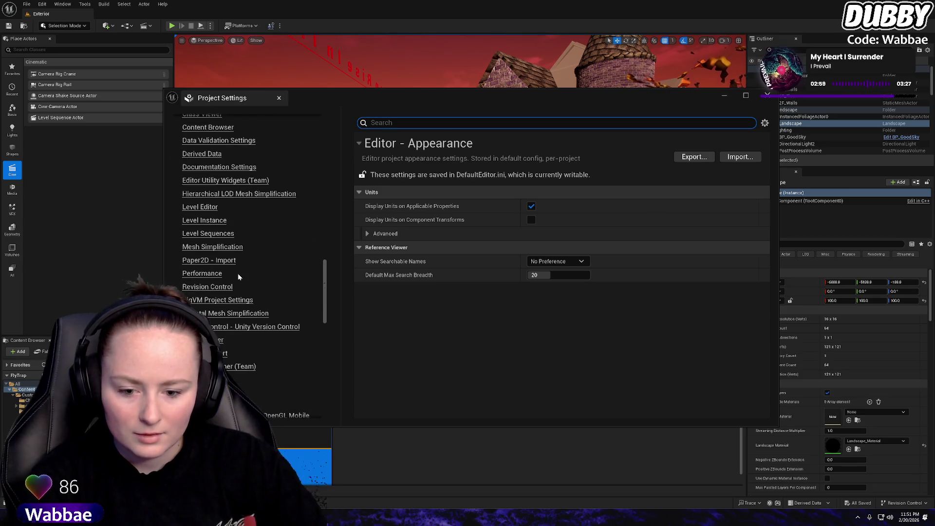
scroll(240, 277, "down", 15)
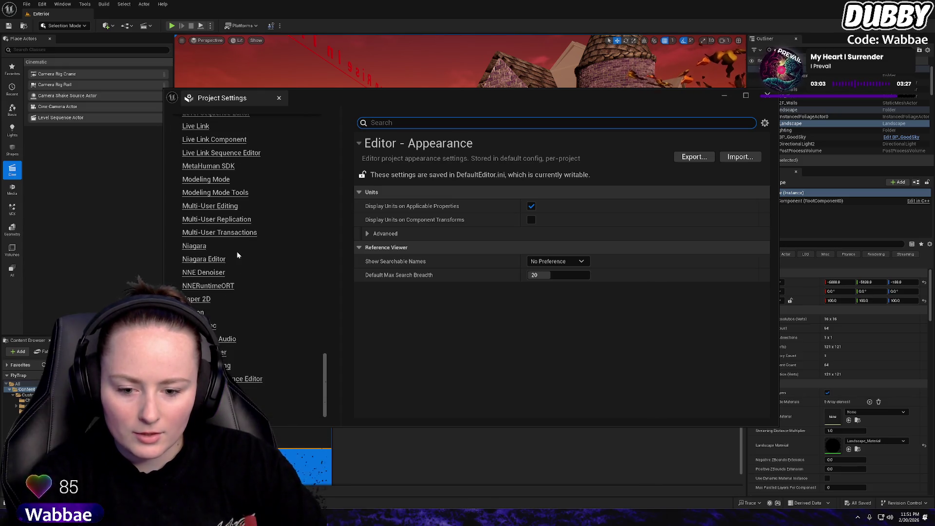
scroll(237, 256, "up", 15)
scroll(238, 241, "up", 7)
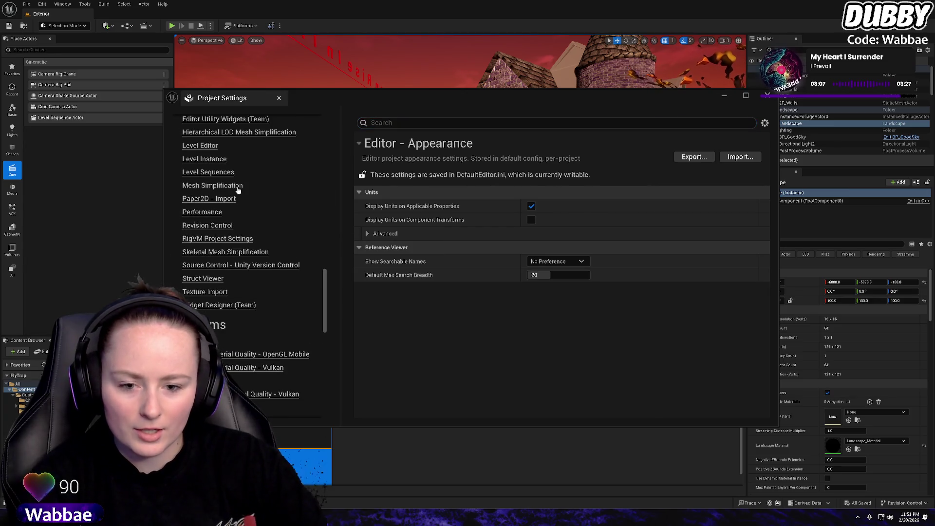
Check the Mesh Simplification reduction plugin choices without changing them, then return to Editor Assets
left_click(238, 187)
left_click(589, 206)
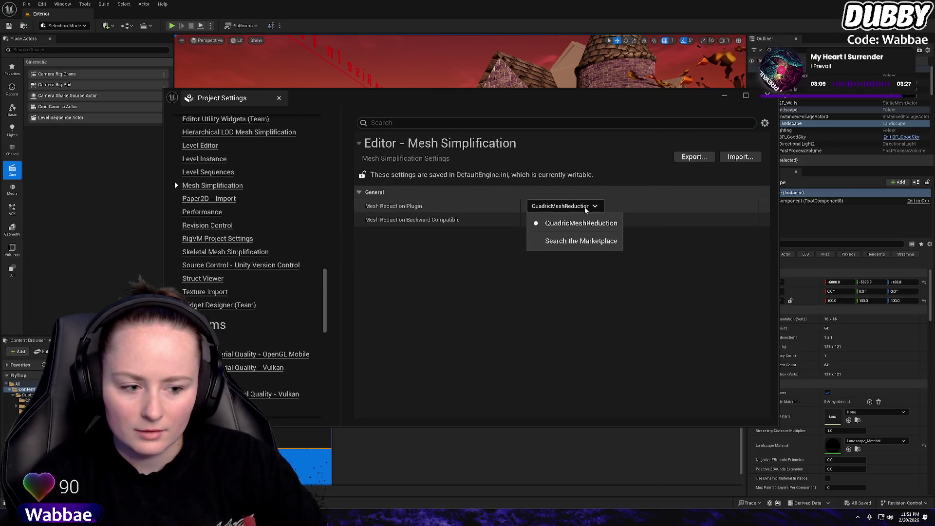
left_click(586, 208)
scroll(238, 221, "up", 3)
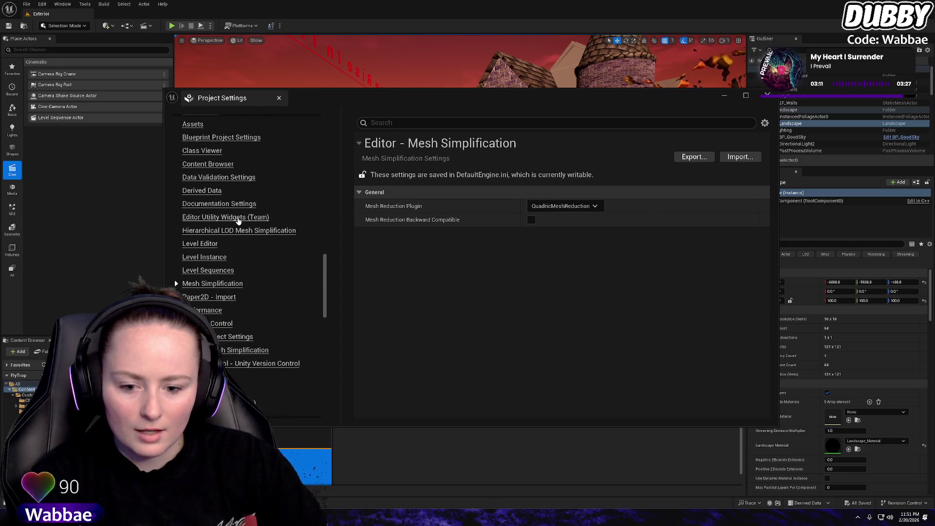
left_click(193, 125)
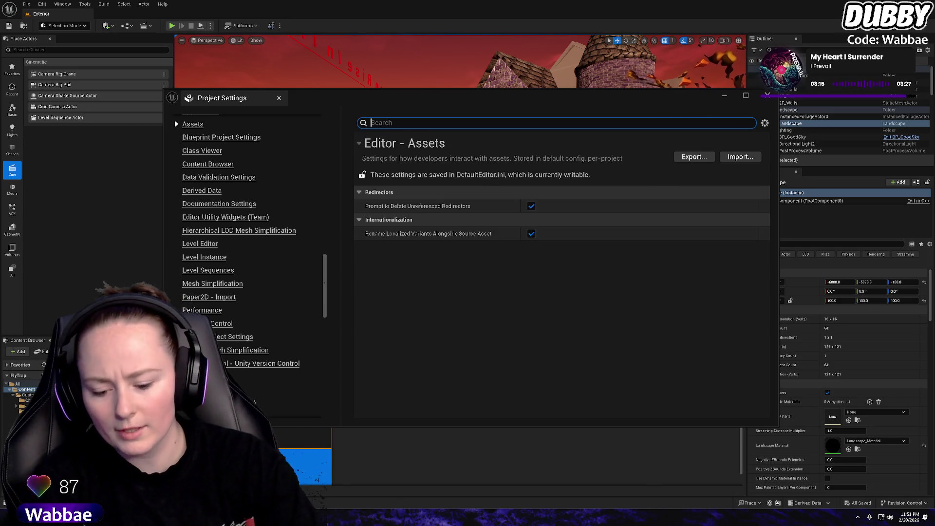
Search Project Settings for 'qualit' and scroll the results down to Niagara and Resonance Audio
type("qualit")
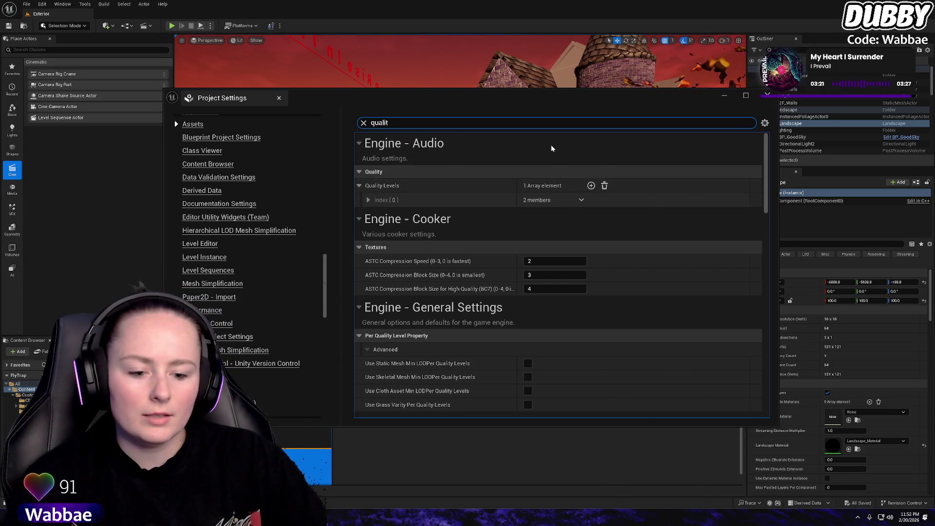
scroll(560, 150, "down", 3)
scroll(564, 160, "down", 4)
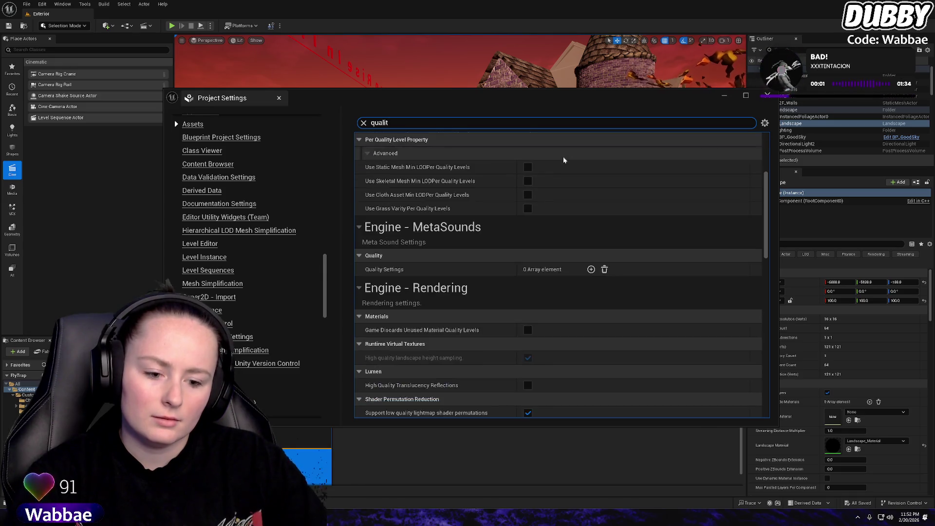
scroll(563, 159, "down", 2)
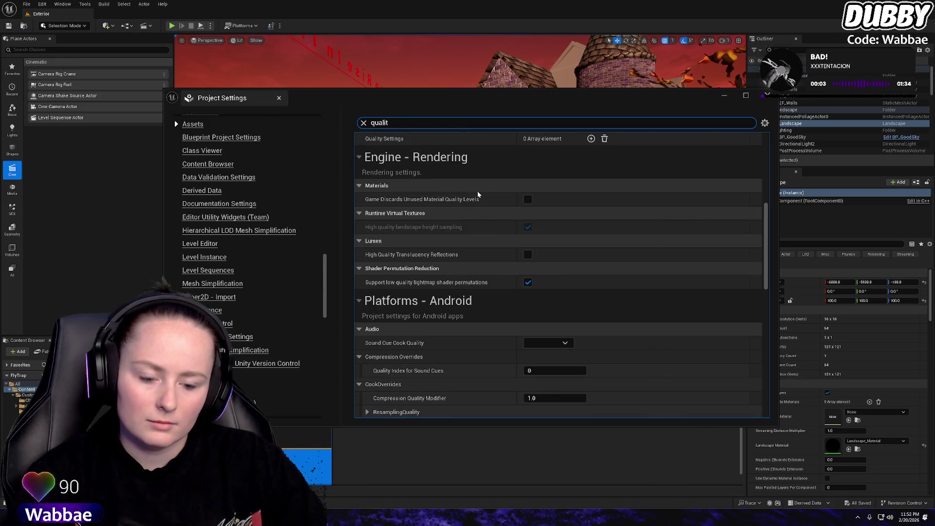
scroll(478, 191, "down", 8)
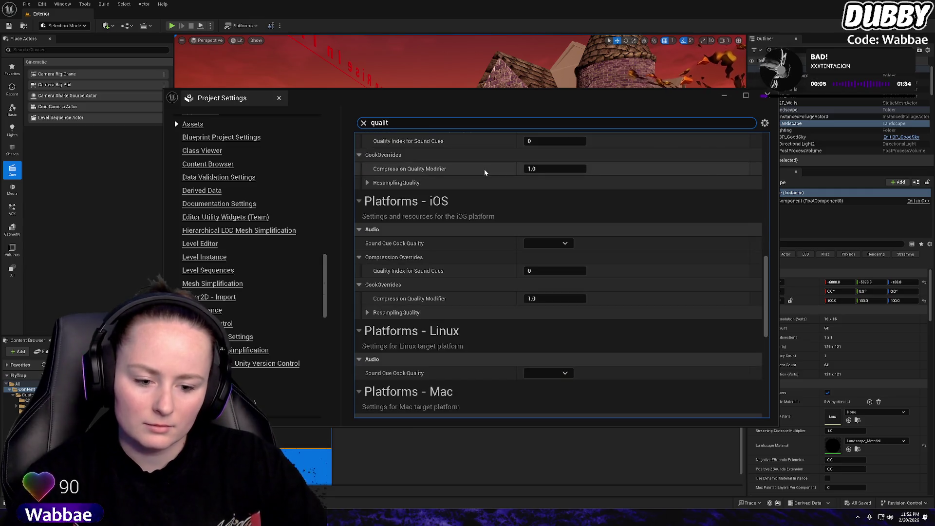
scroll(485, 173, "down", 5)
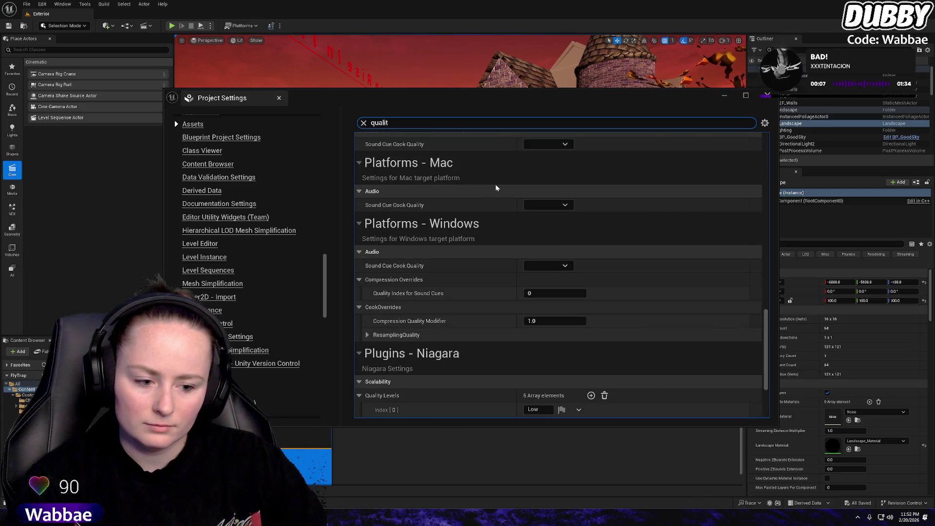
scroll(497, 188, "down", 4)
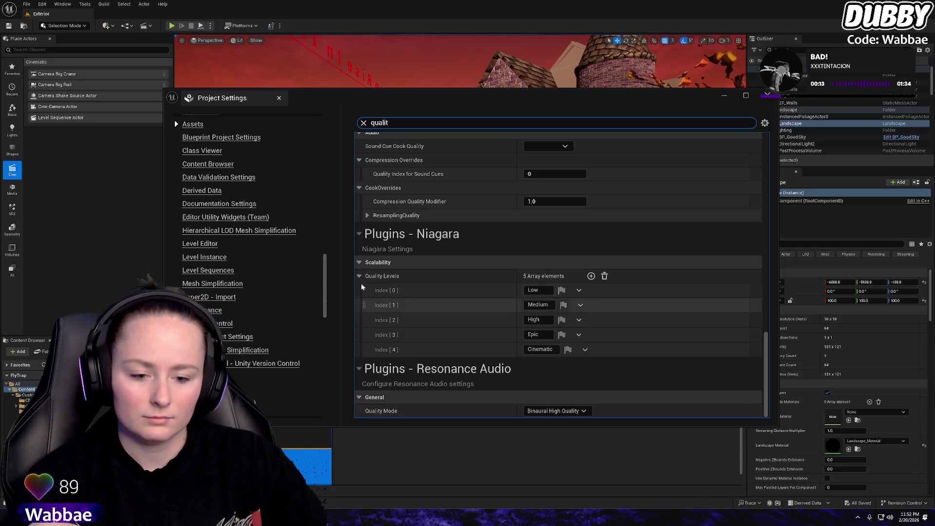
scroll(258, 174, "up", 3)
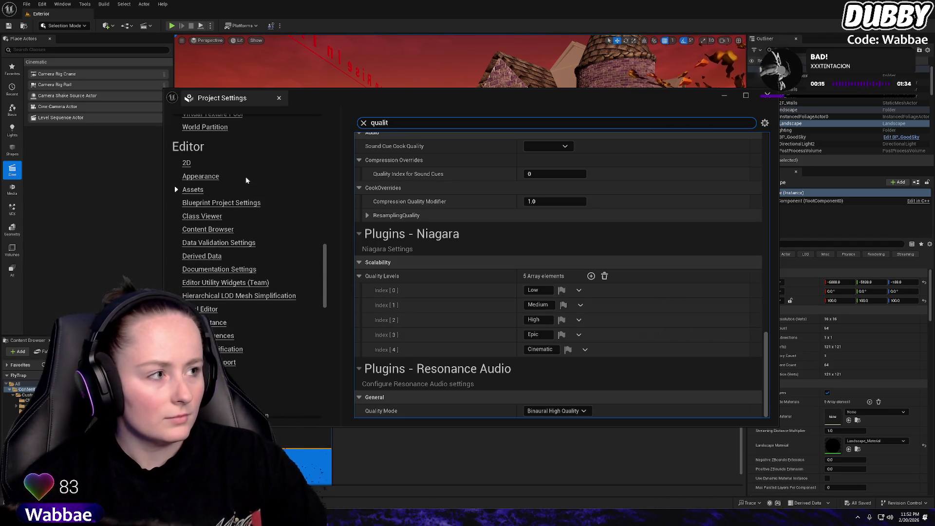
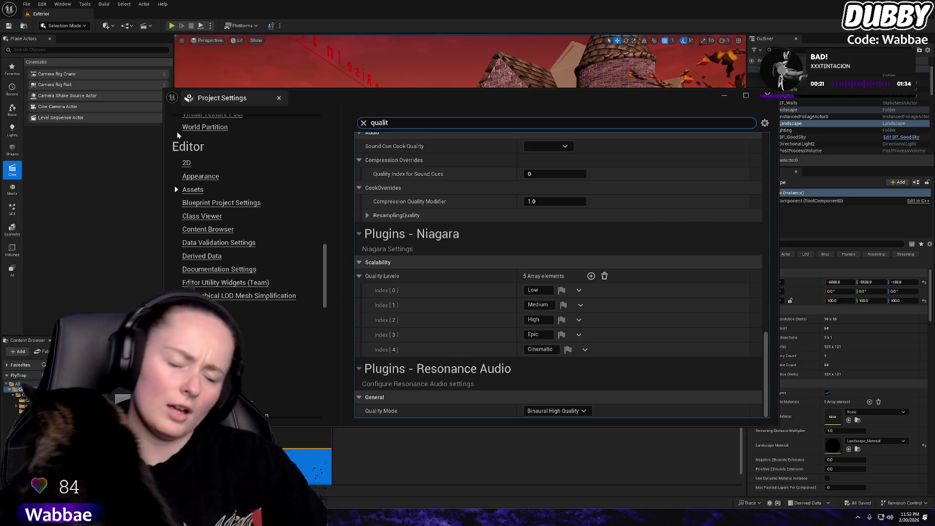
Close the Project Settings window
scroll(230, 145, "up", 10)
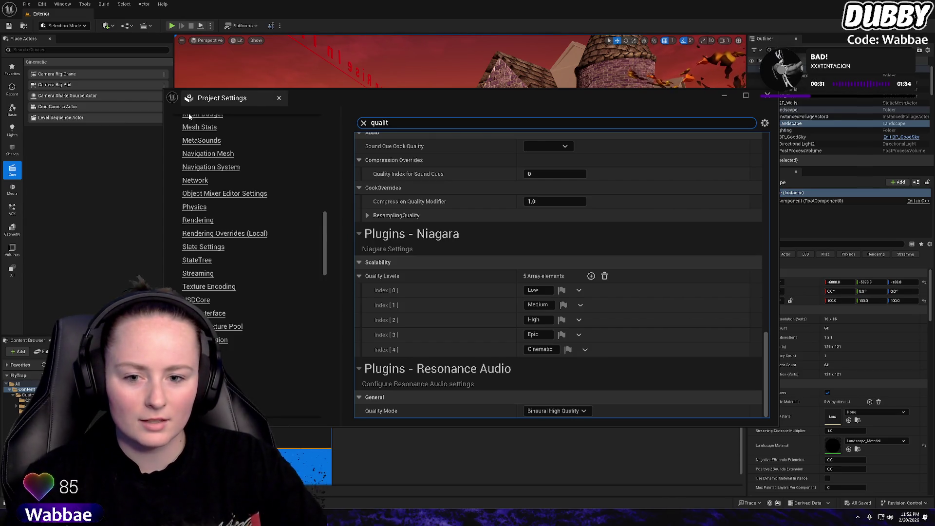
scroll(252, 146, "up", 5)
scroll(251, 154, "up", 4)
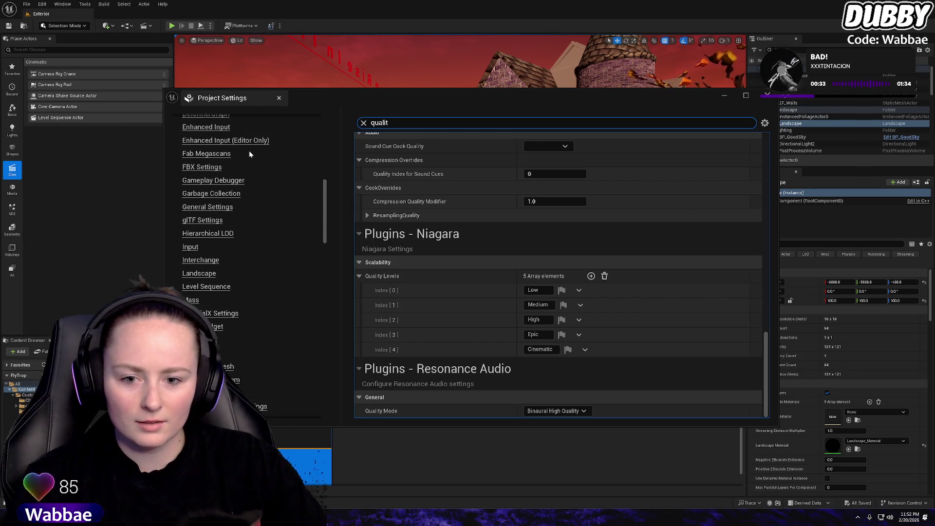
scroll(249, 154, "up", 6)
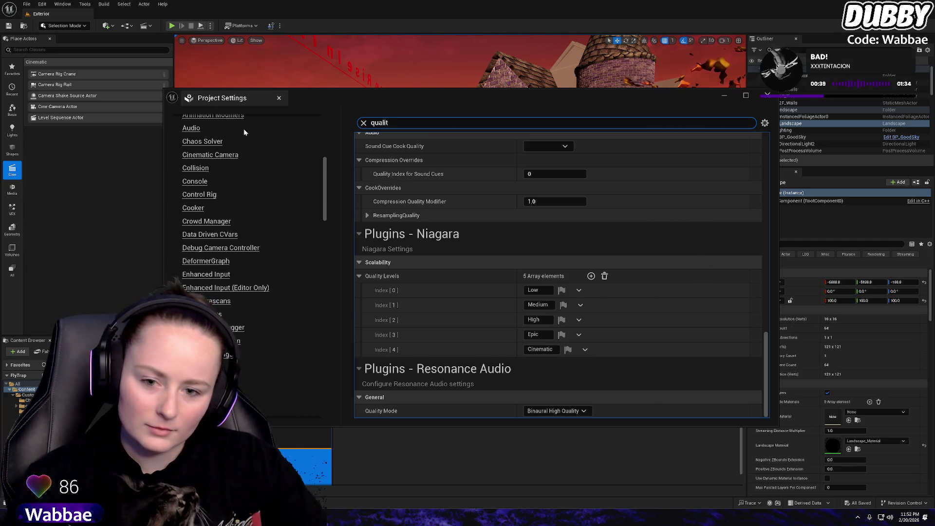
scroll(243, 153, "down", 3)
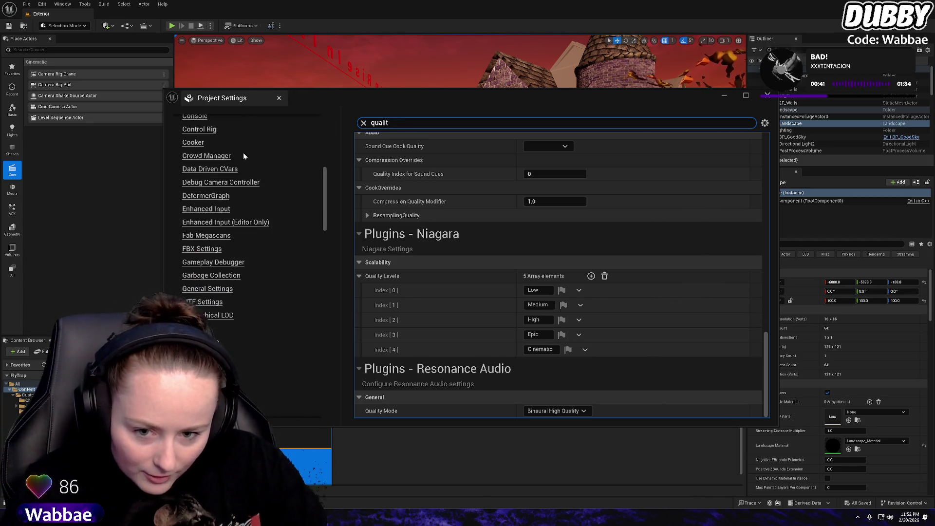
scroll(243, 152, "up", 2)
scroll(232, 154, "down", 1)
scroll(232, 154, "up", 1)
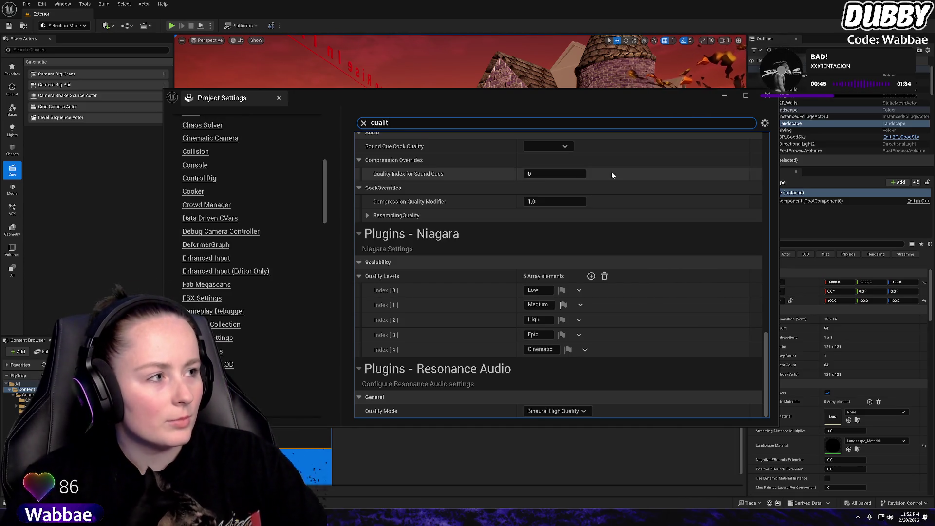
left_click(768, 95)
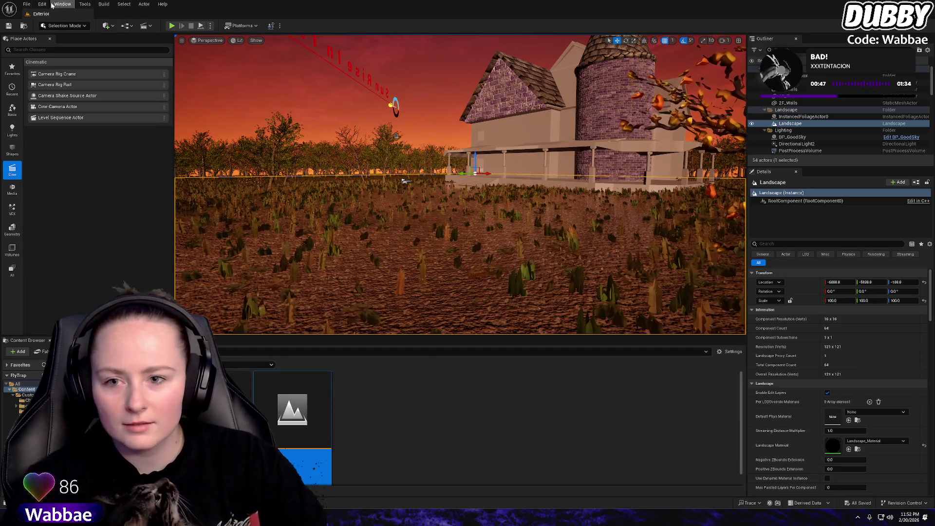
Open the Plugins browser from the Edit menu, then close it
left_click(28, 4)
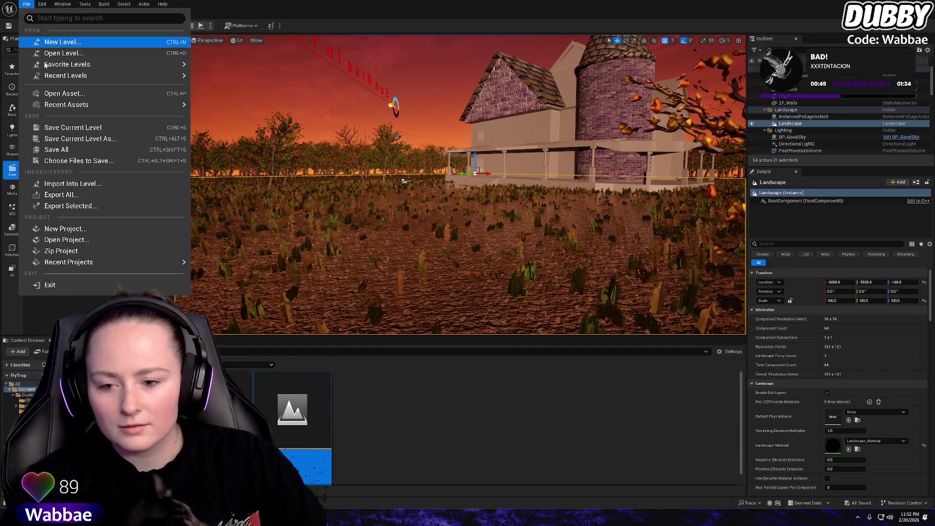
mouse_move(88, 65)
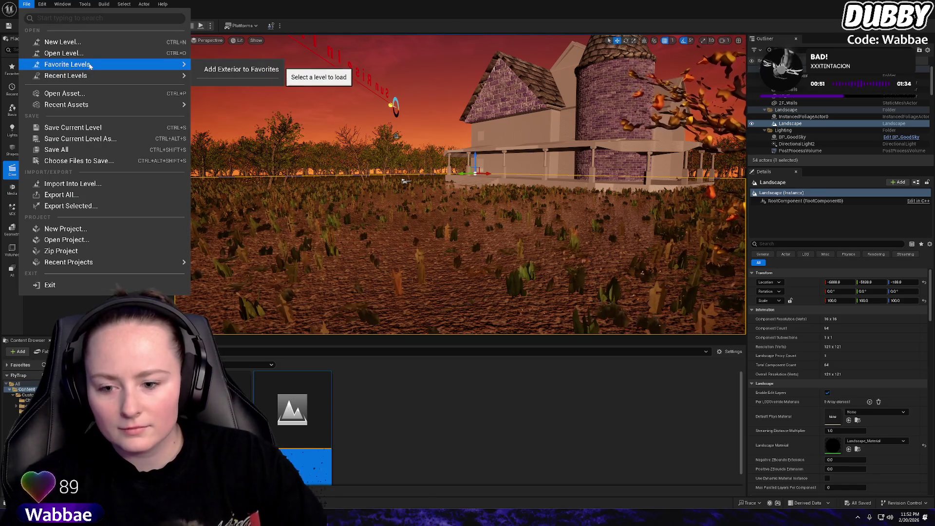
mouse_move(42, 4)
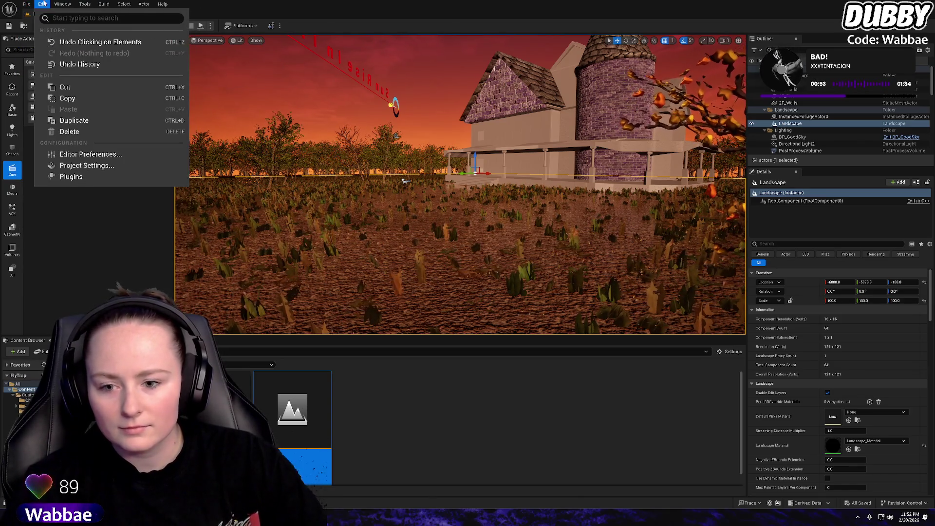
left_click(91, 177)
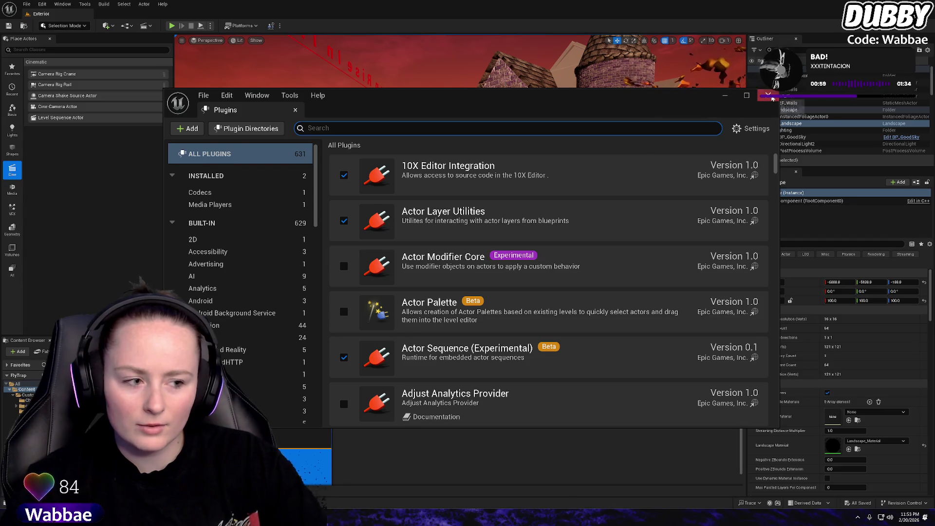
left_click(774, 99)
Reopen Plugins, check its enabled-state filter and menus, then close it
left_click(26, 4)
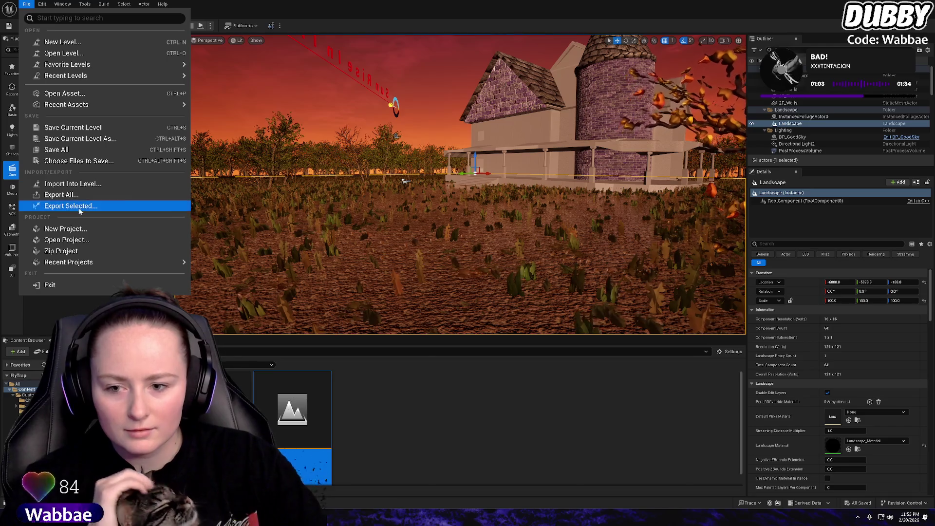
left_click(30, 3)
left_click(43, 4)
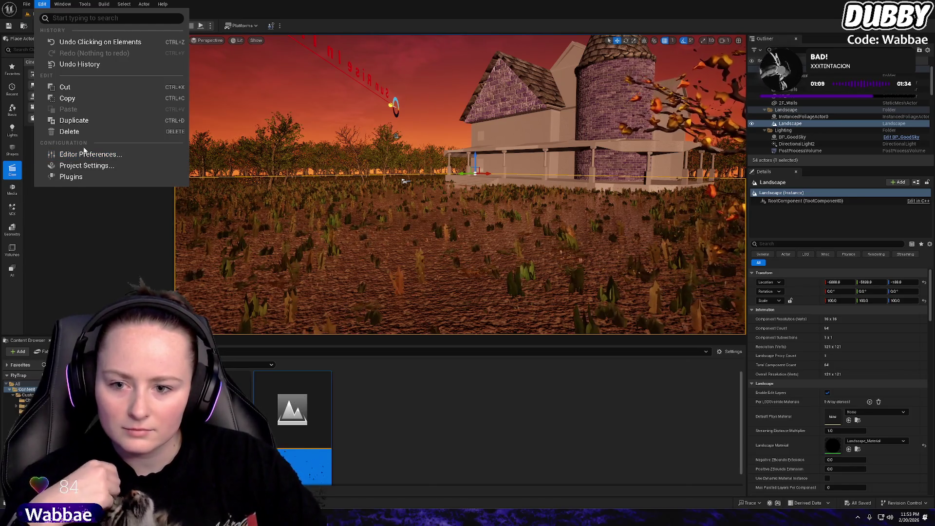
left_click(78, 176)
left_click(746, 129)
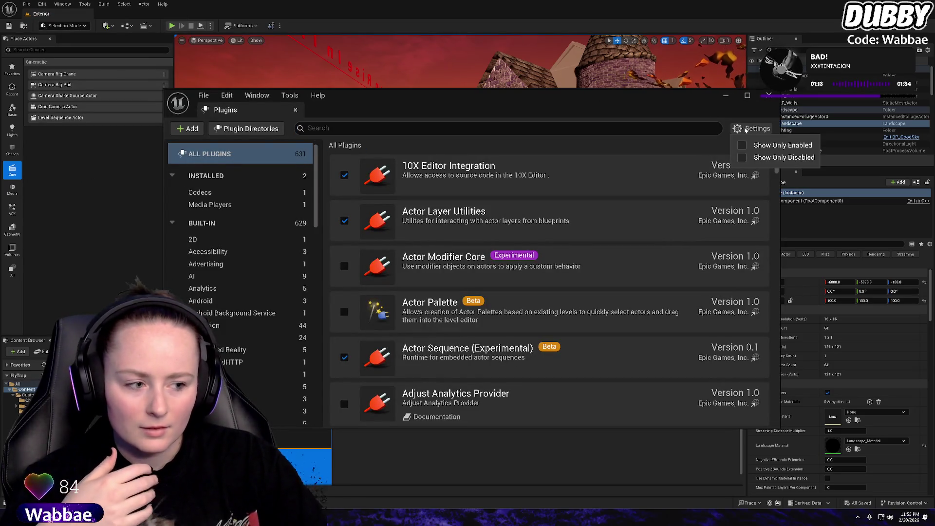
left_click(745, 129)
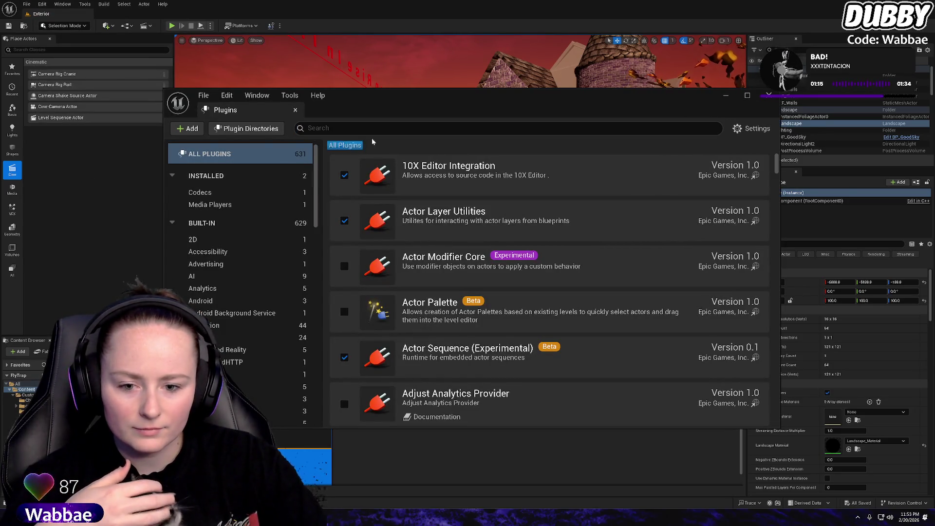
left_click(227, 96)
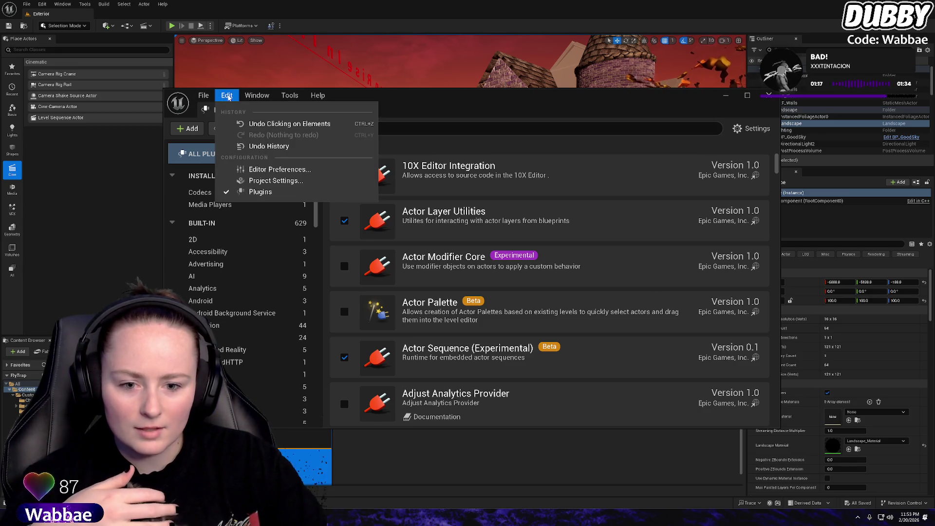
mouse_move(261, 95)
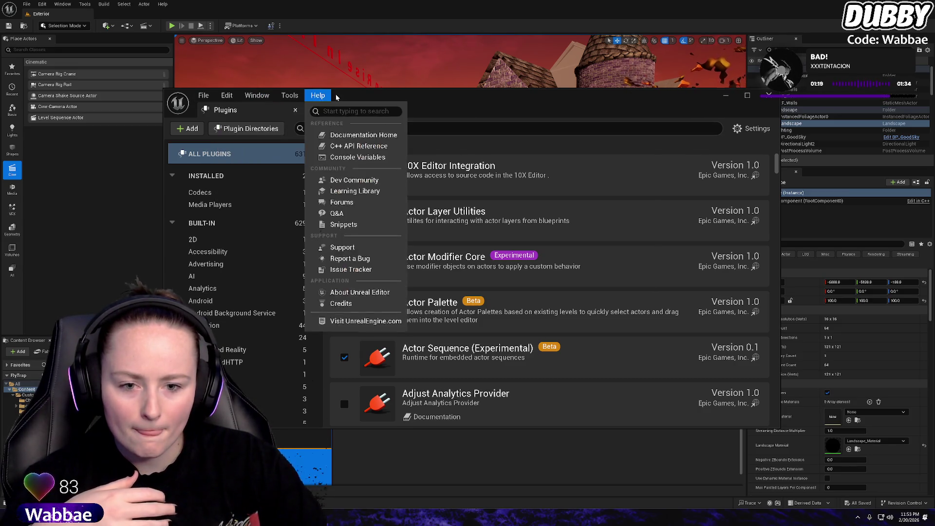
mouse_move(293, 93)
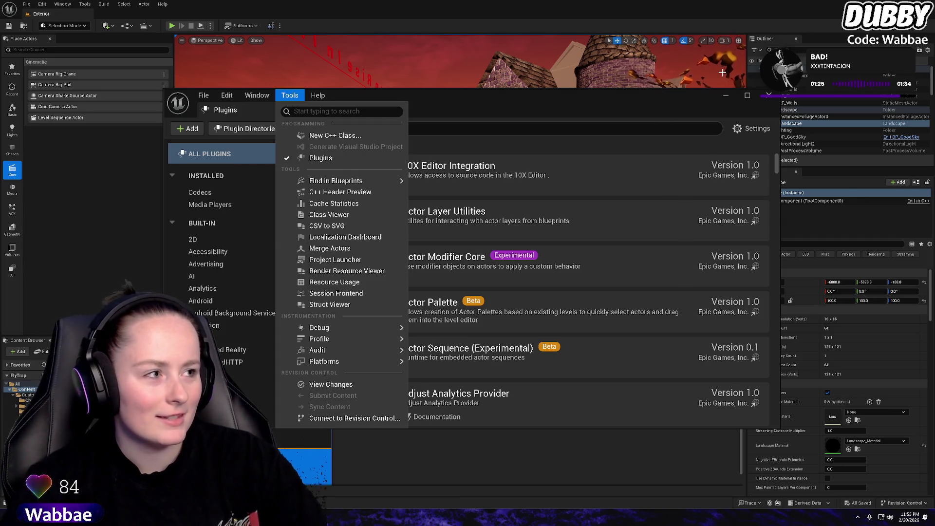
mouse_move(323, 95)
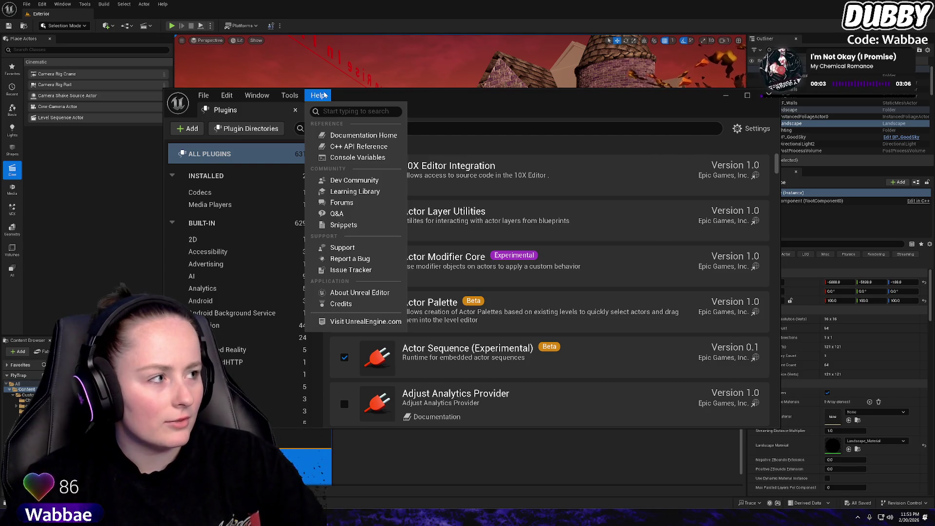
left_click(778, 97)
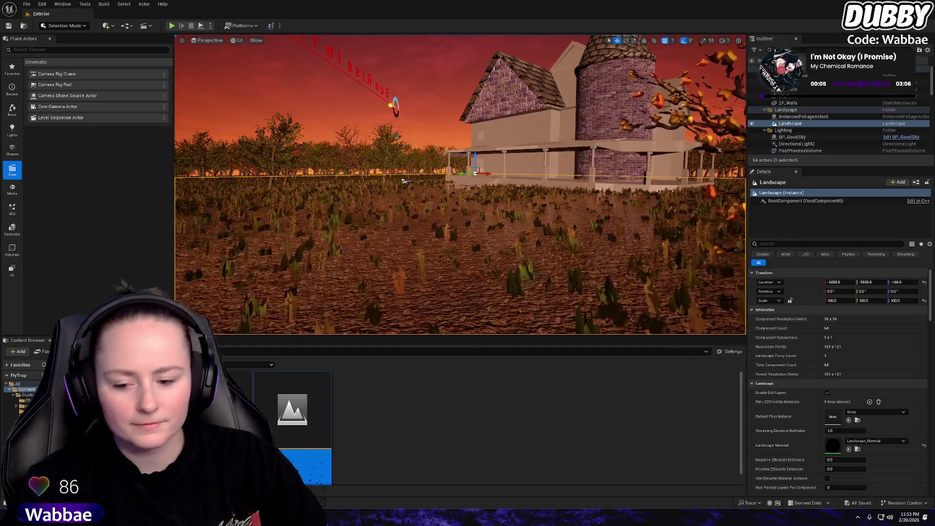
Open Fab and browse the purchased assets in My Library
left_click(42, 351)
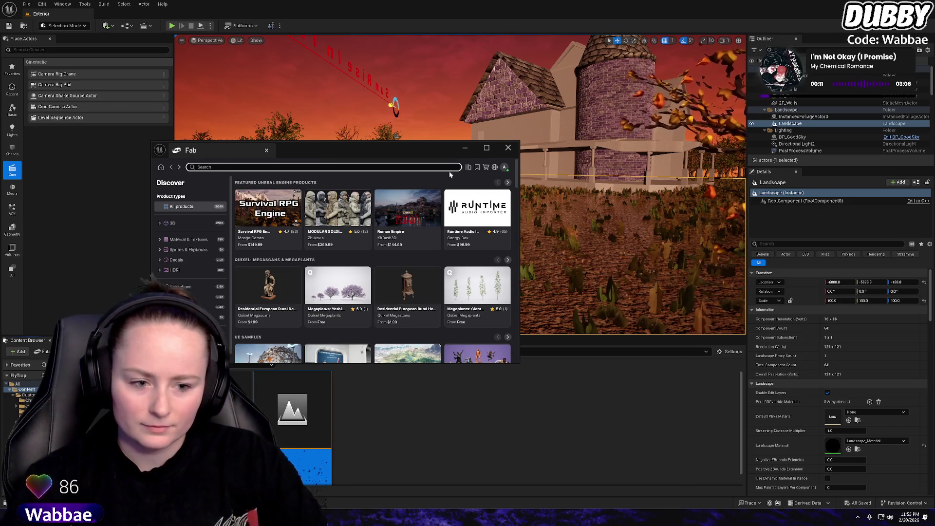
left_click(504, 167)
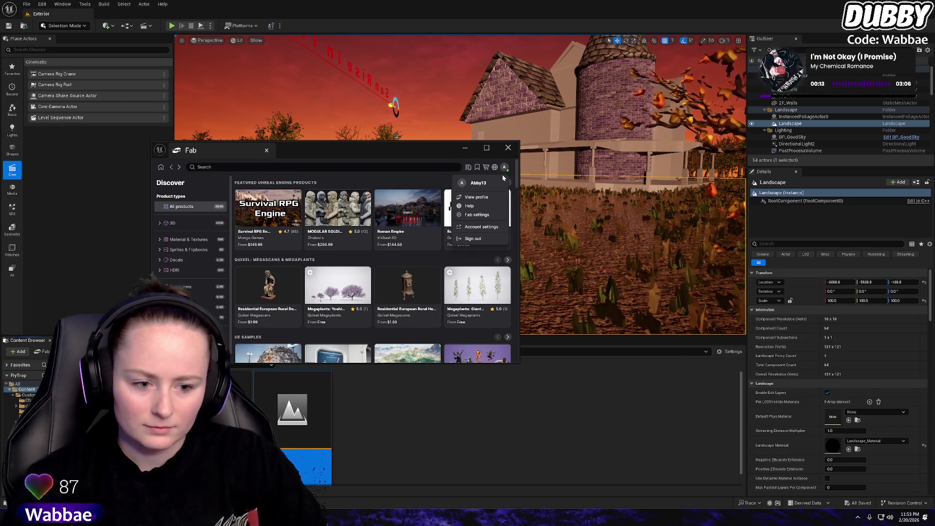
left_click(468, 167)
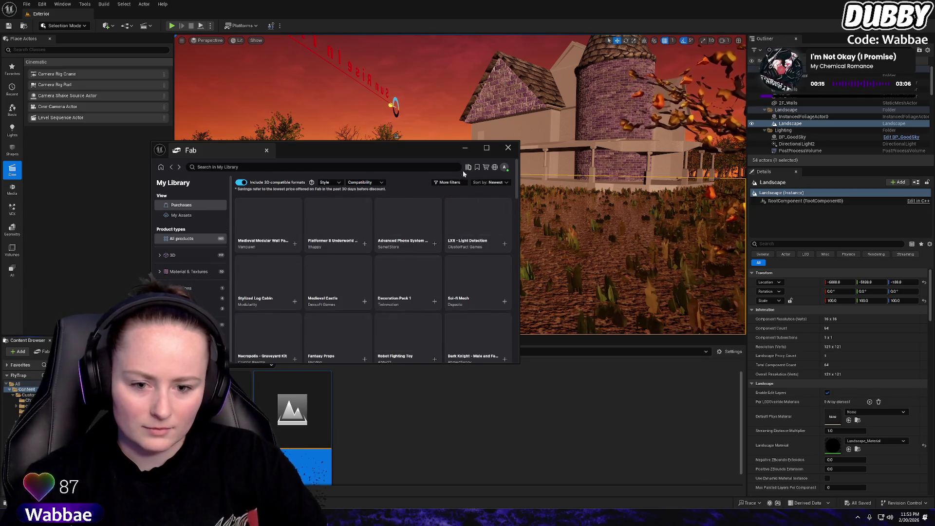
scroll(341, 263, "down", 10)
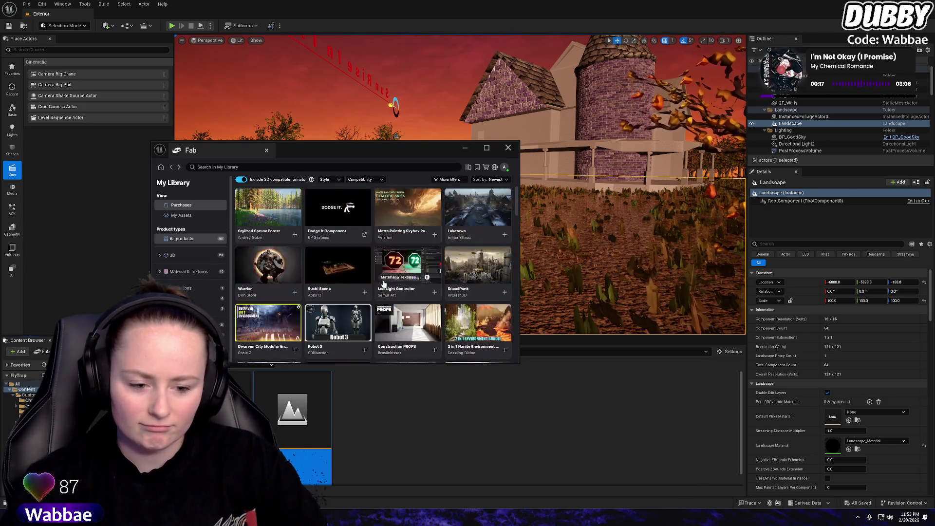
scroll(264, 276, "down", 10)
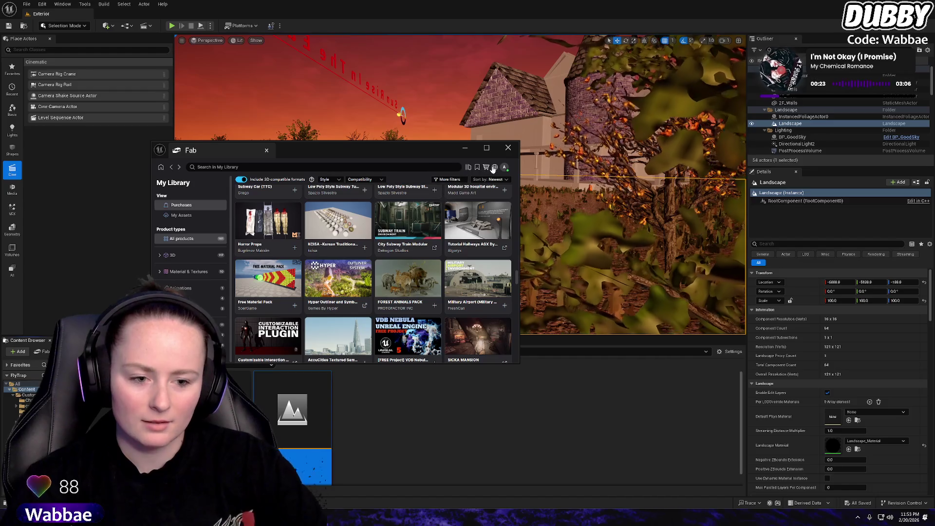
scroll(391, 245, "down", 15)
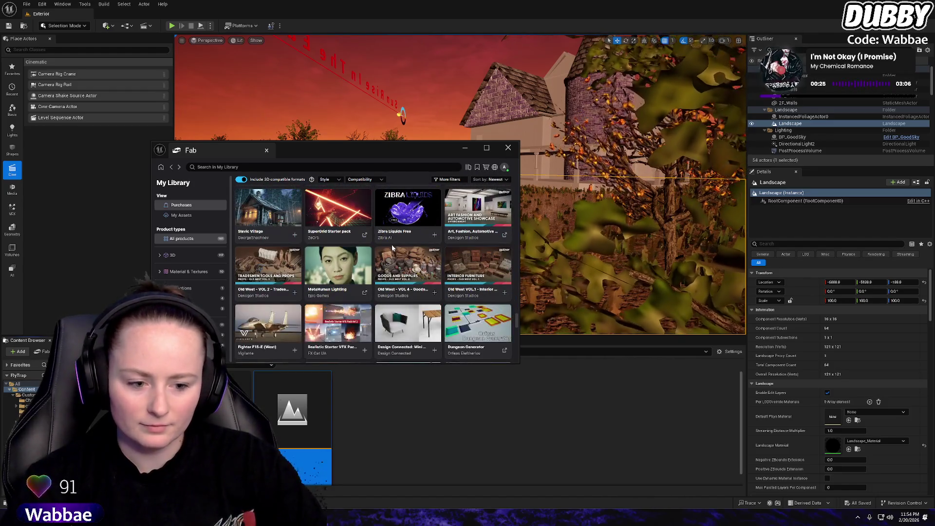
scroll(392, 238, "up", 5)
scroll(392, 237, "down", 2)
scroll(392, 238, "up", 3)
Search the library for 'sicka' and open the Sicka Mansion product page
left_click(294, 167)
type("sicka")
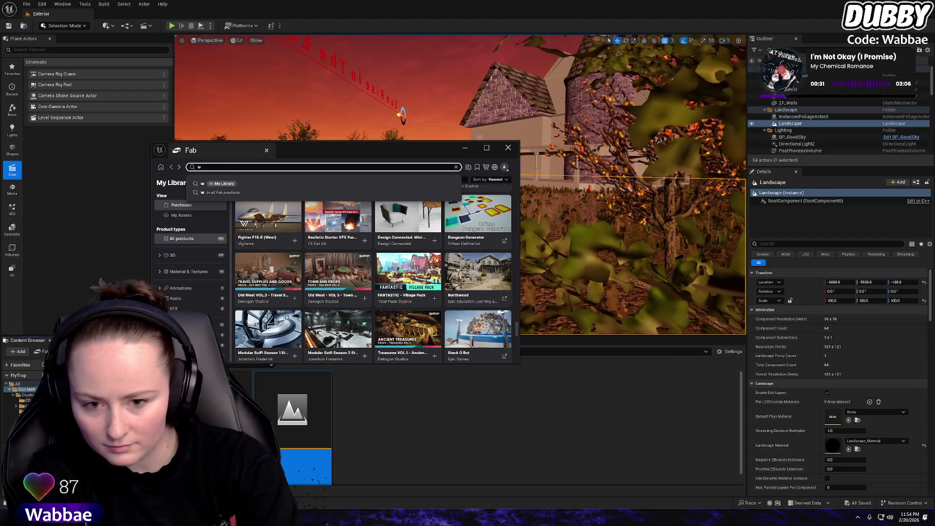
key("Return")
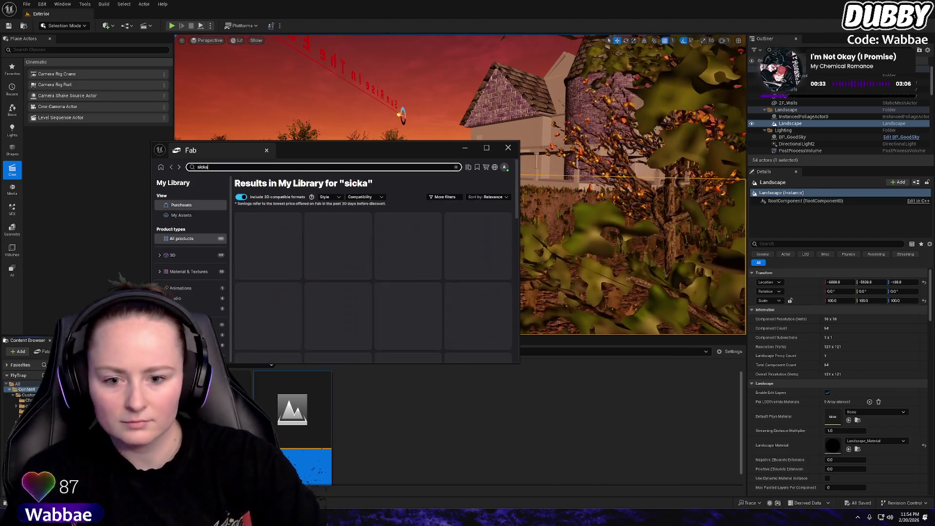
left_click(277, 233)
scroll(449, 292, "down", 10)
scroll(426, 312, "down", 8)
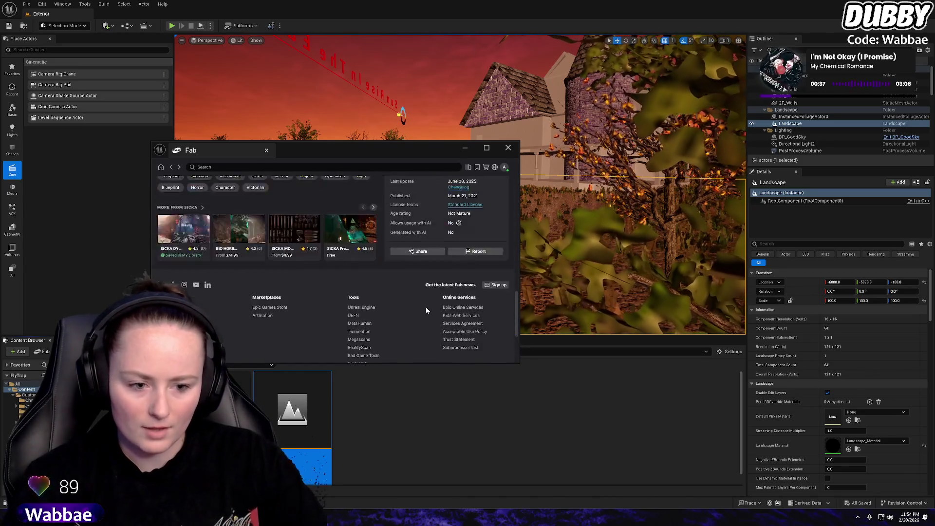
scroll(426, 306, "up", 6)
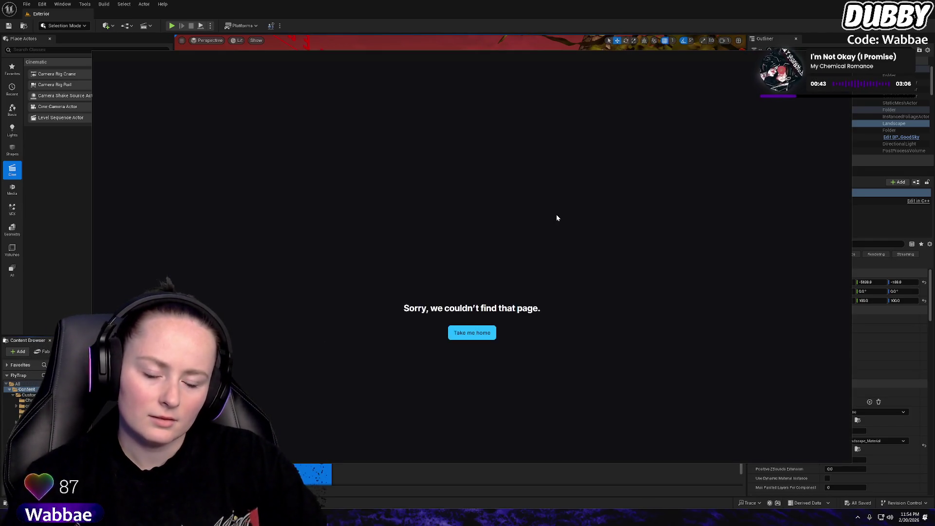
Return Fab to its home page, keep download Quality at Raw, then close Fab
left_click(472, 342)
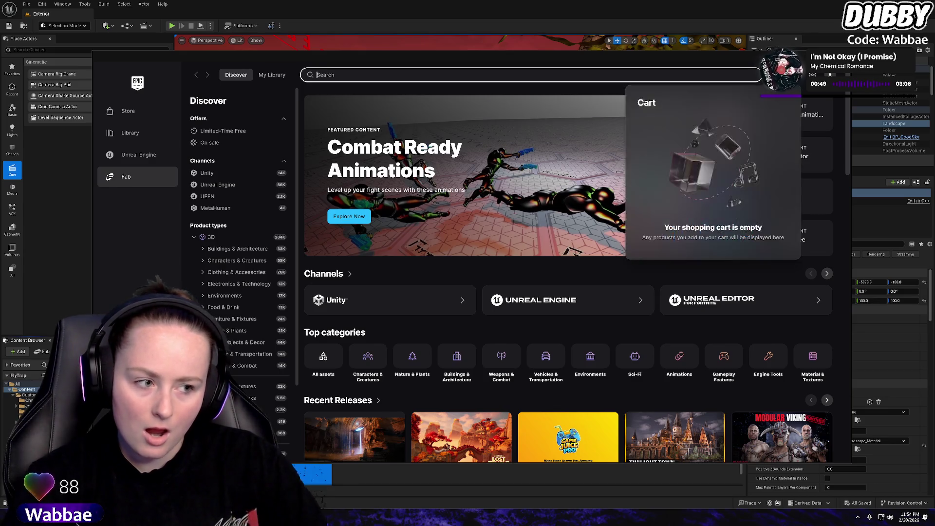
left_click(799, 75)
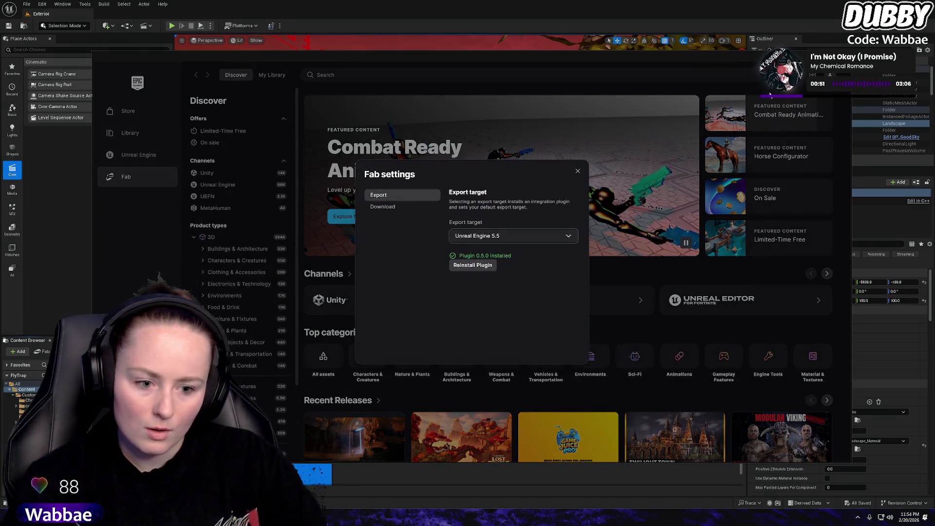
left_click(390, 207)
scroll(512, 273, "down", 1)
left_click(485, 348)
left_click(480, 369)
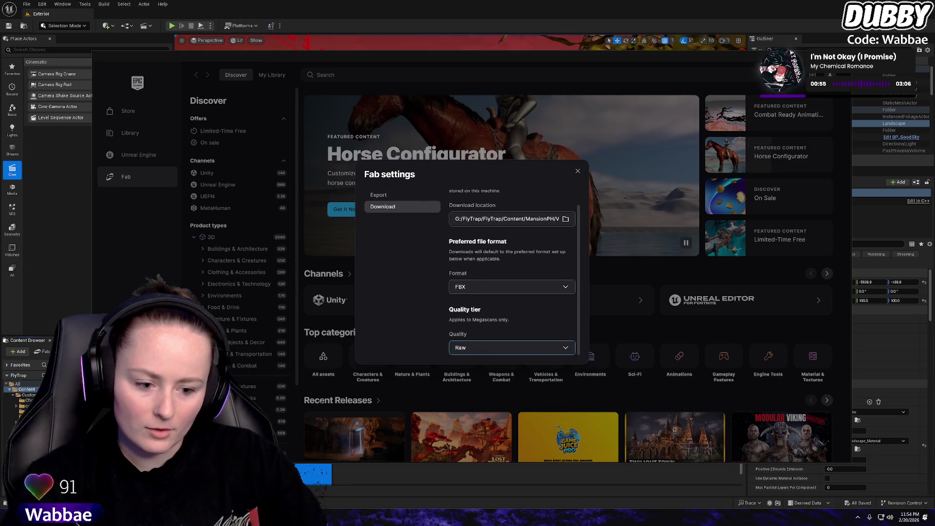
left_click(579, 170)
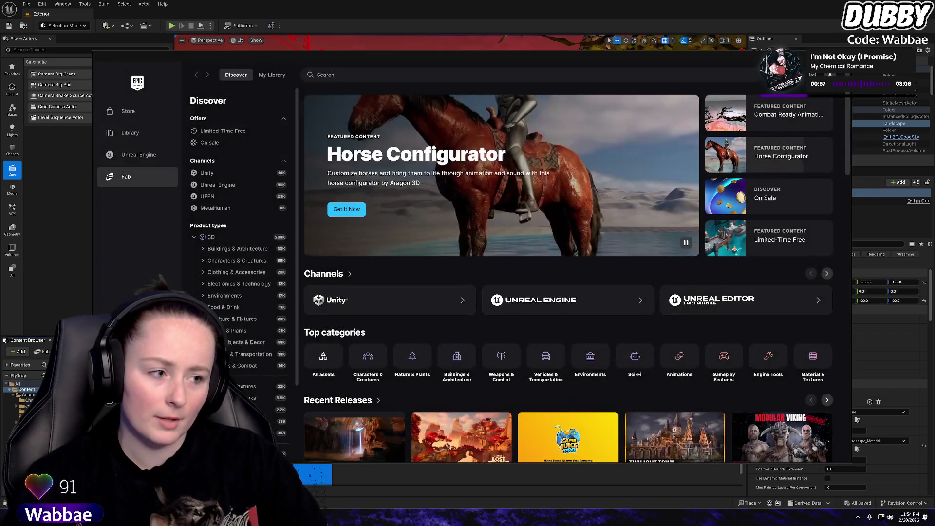
left_click(508, 149)
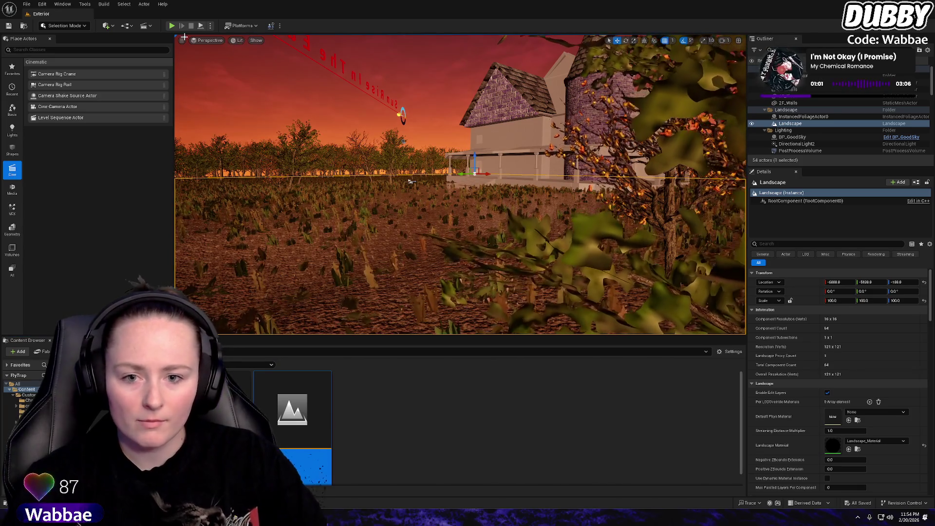
Browse the viewport options, perspective and view mode menus
left_click(182, 41)
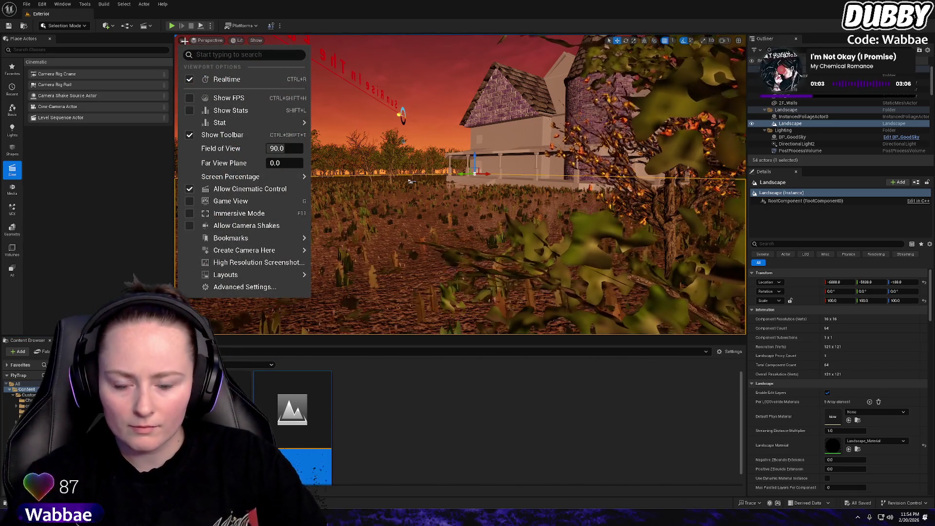
left_click(207, 41)
left_click(208, 41)
left_click(183, 41)
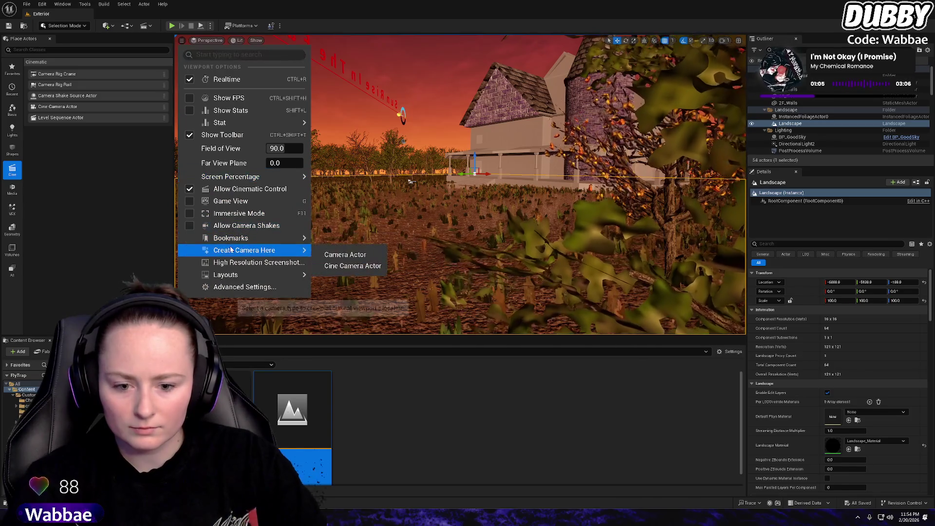
mouse_move(238, 279)
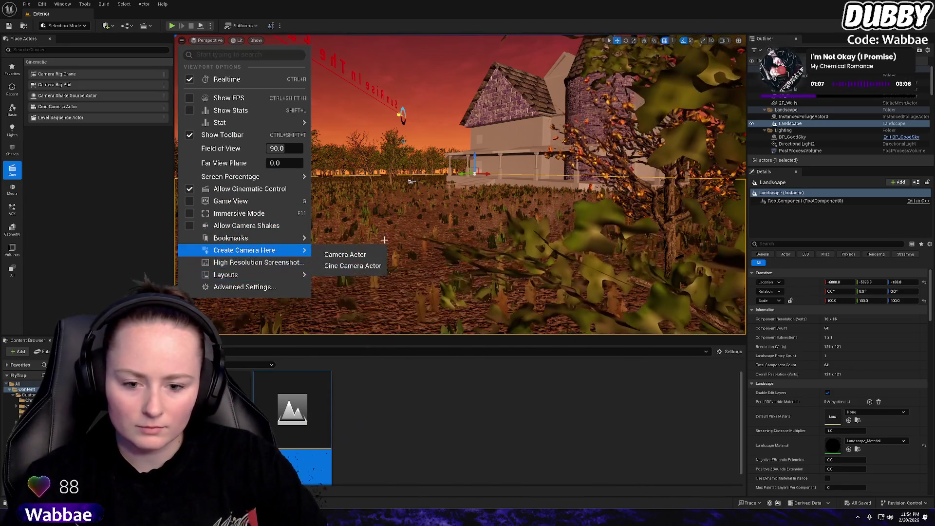
left_click(238, 41)
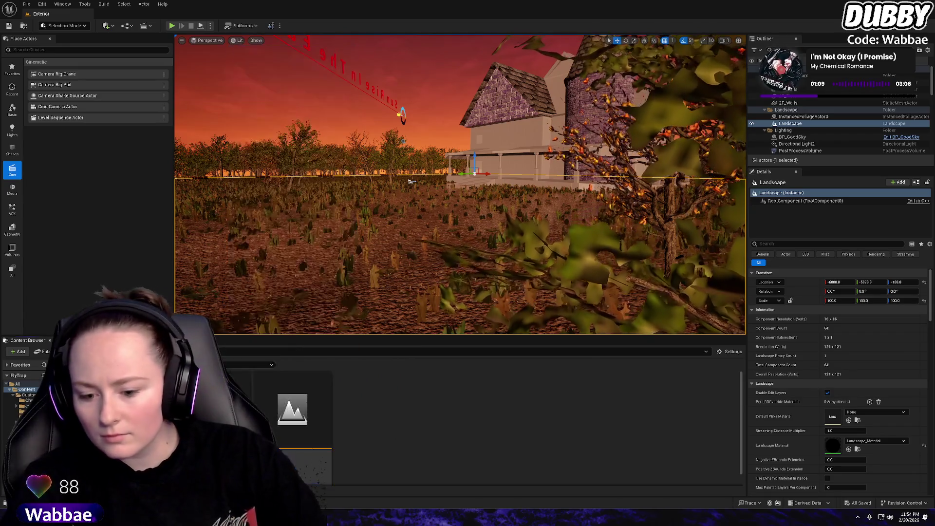
Open the DEV_testing level, then reopen the Exterior level and look over the orchard
double_click(305, 420)
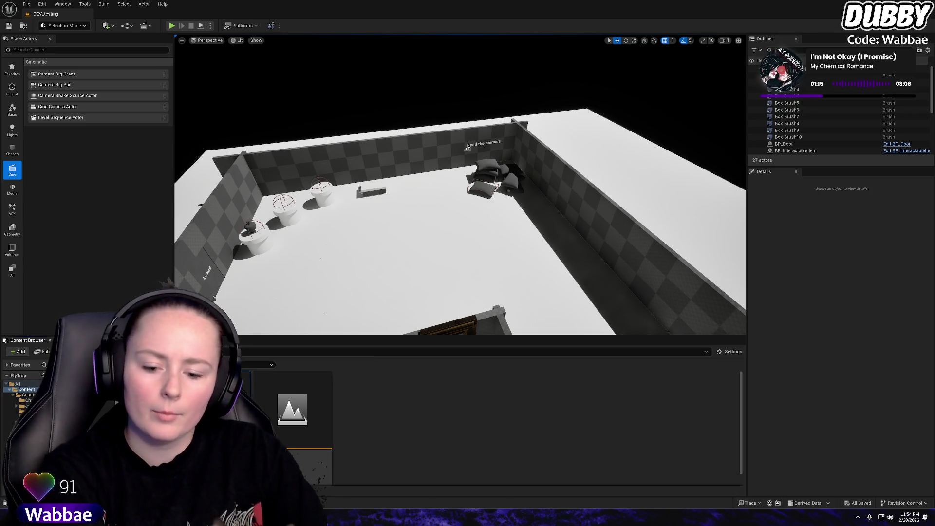
double_click(314, 465)
left_click_drag(410, 181, 482, 219)
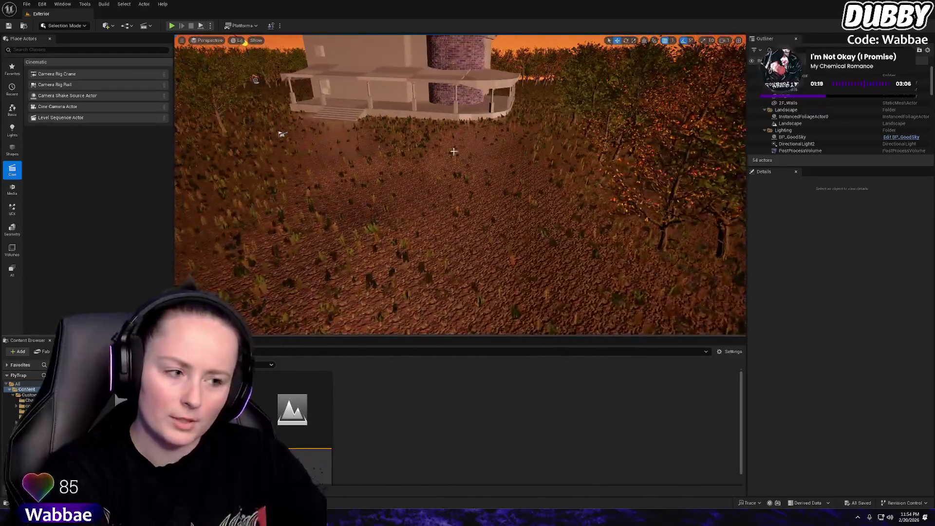
Inspect Landscape and InstancedFoliageActor0, then switch the editor to Foliage mode
left_click(798, 125)
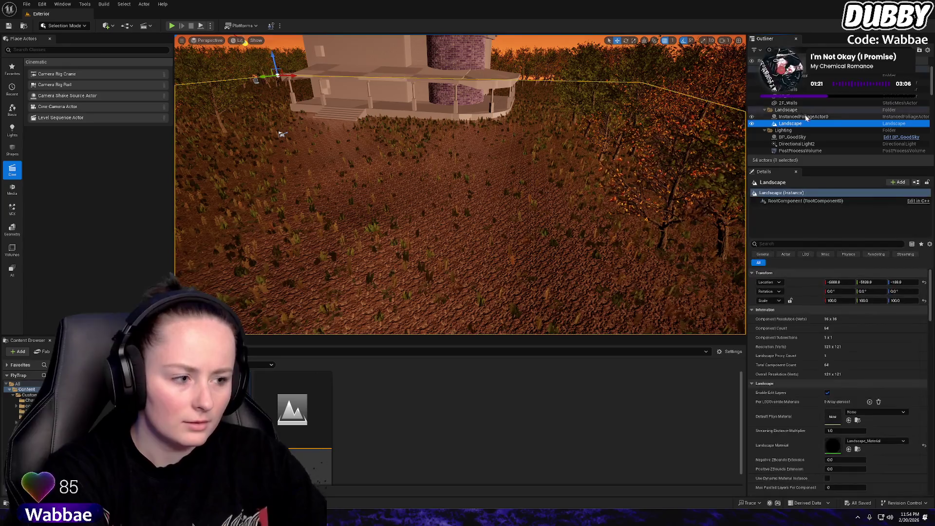
left_click(799, 117)
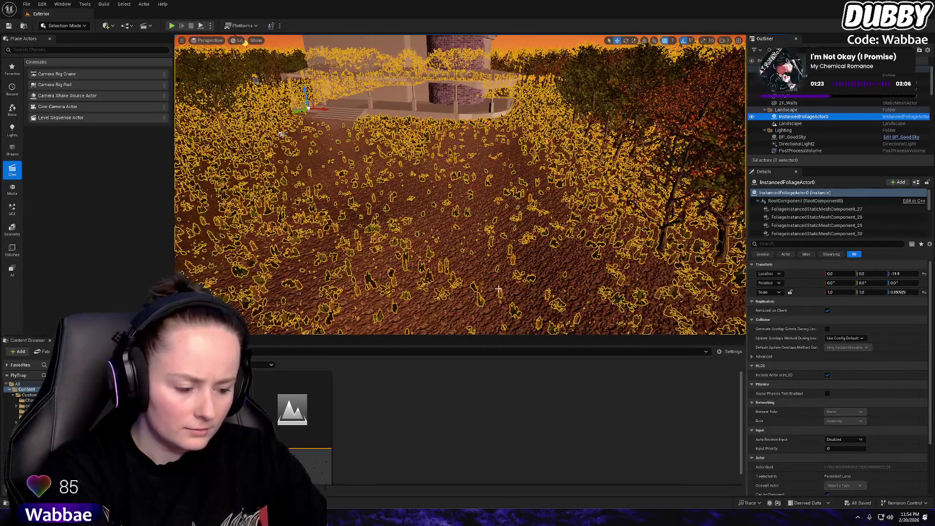
scroll(785, 393, "down", 2)
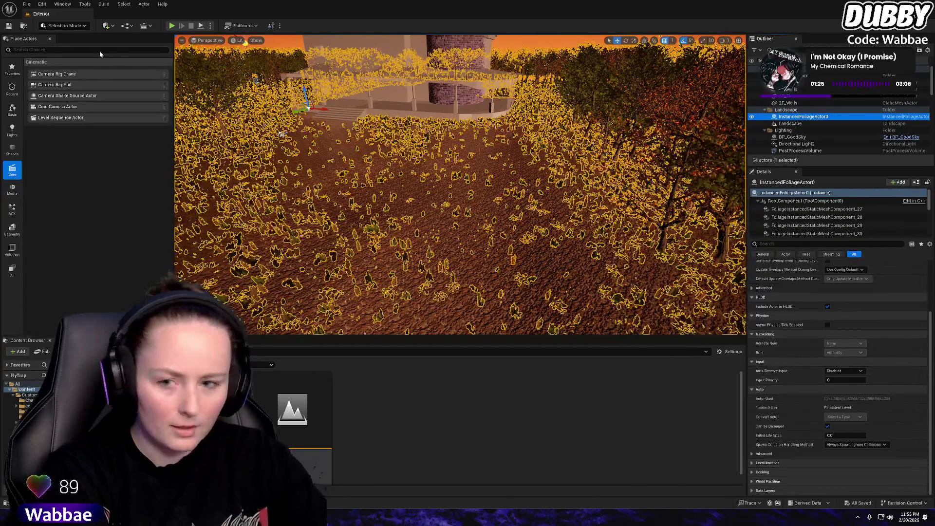
left_click(64, 26)
left_click(77, 67)
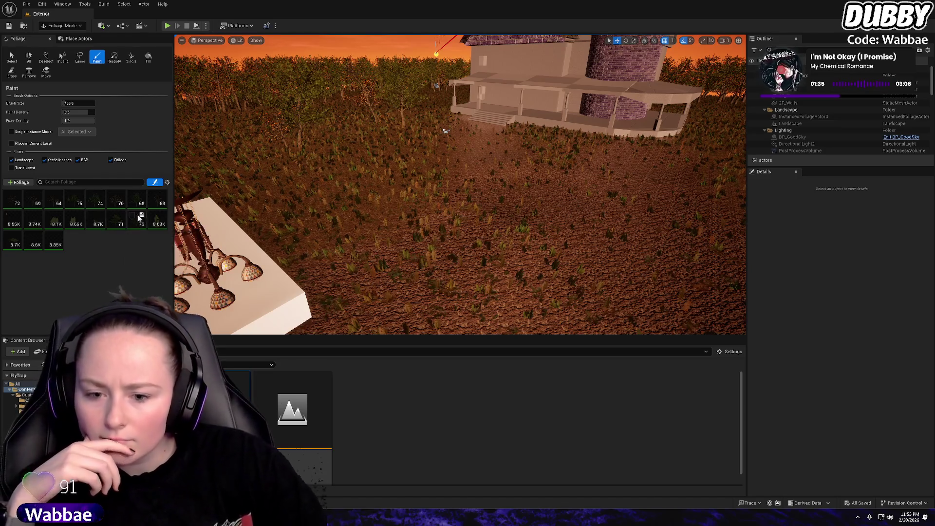
Select the 8.66K grass foliage type, start saving it as an asset, then cancel
left_click(75, 219)
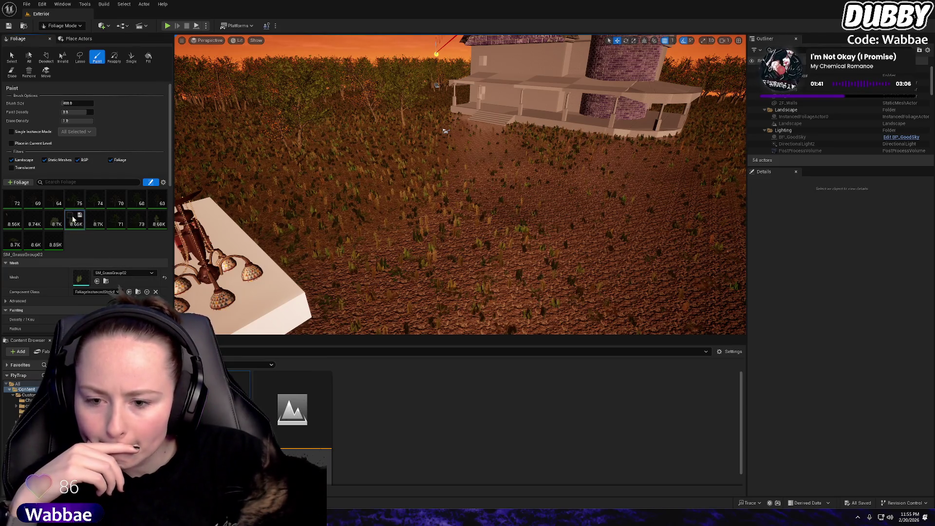
left_click(80, 215)
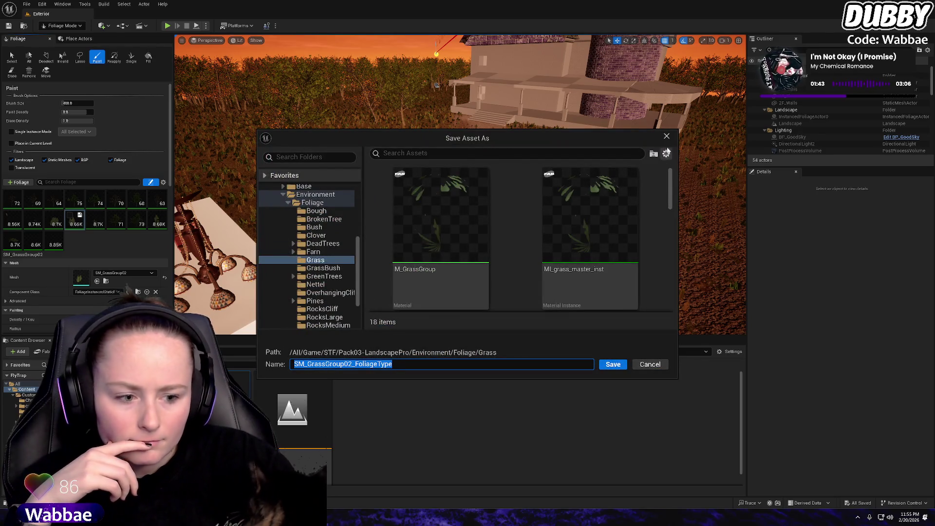
left_click(667, 137)
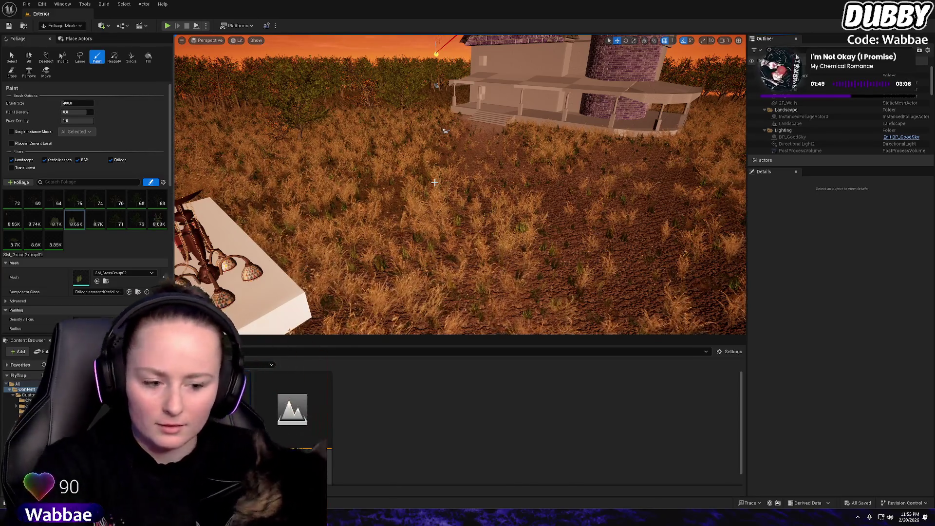
scroll(460, 154, "up", 5)
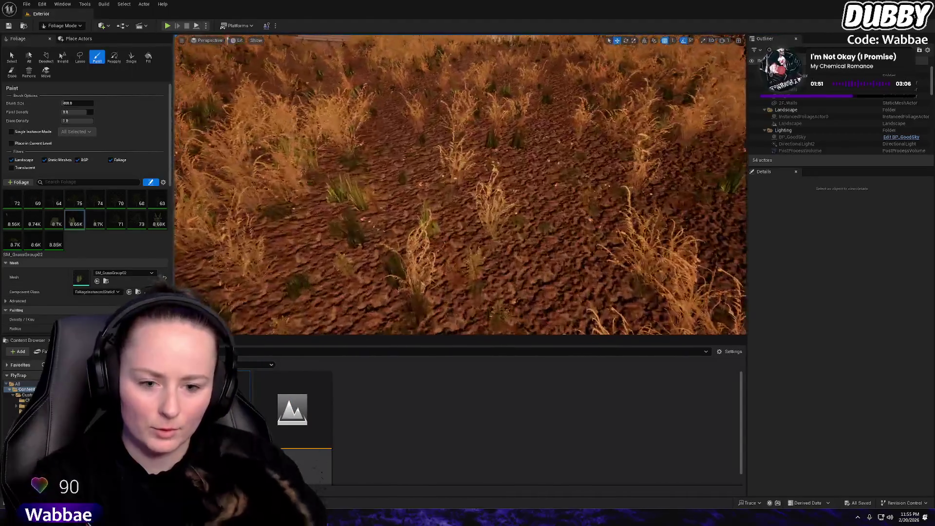
mouse_move(406, 118)
left_mouse_down()
mouse_move(341, 127)
mouse_move(627, 182)
left_mouse_up()
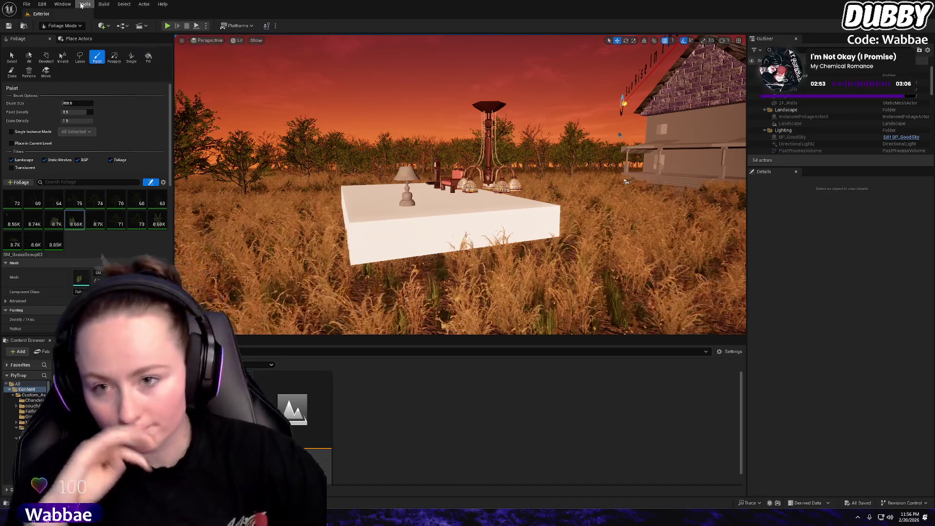
left_click(27, 4)
key("Escape")
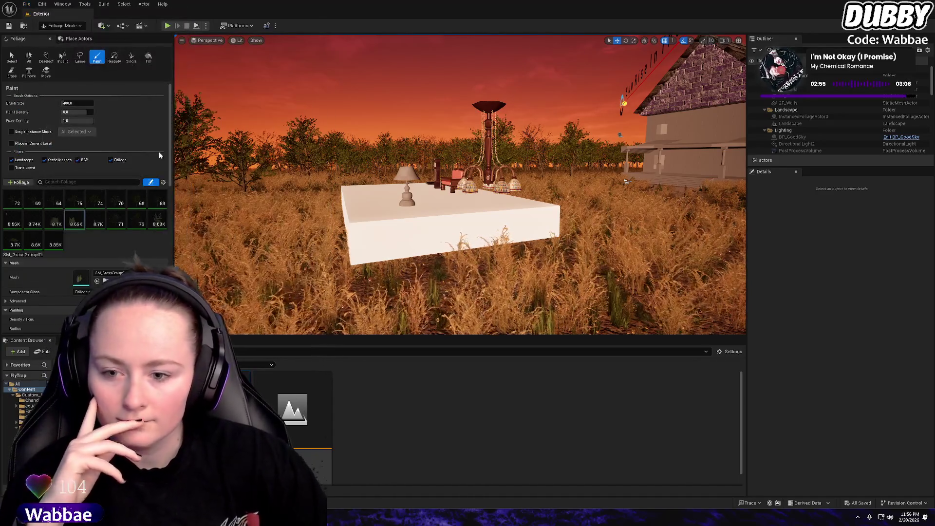
mouse_move(477, 89)
left_mouse_down()
mouse_move(623, 97)
mouse_move(341, 58)
mouse_move(184, 16)
left_mouse_up()
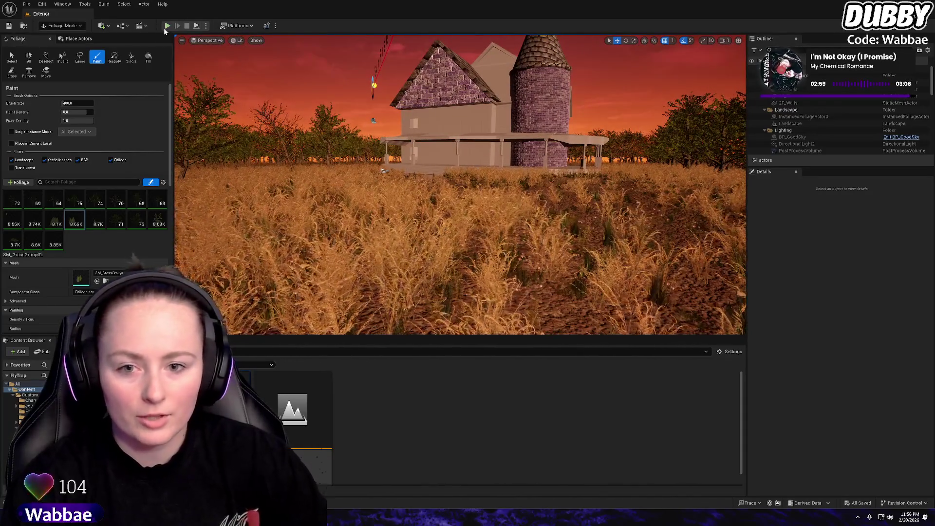
Play-test the level, walking through the golden grass onto the porch and back into the field
left_click(167, 26)
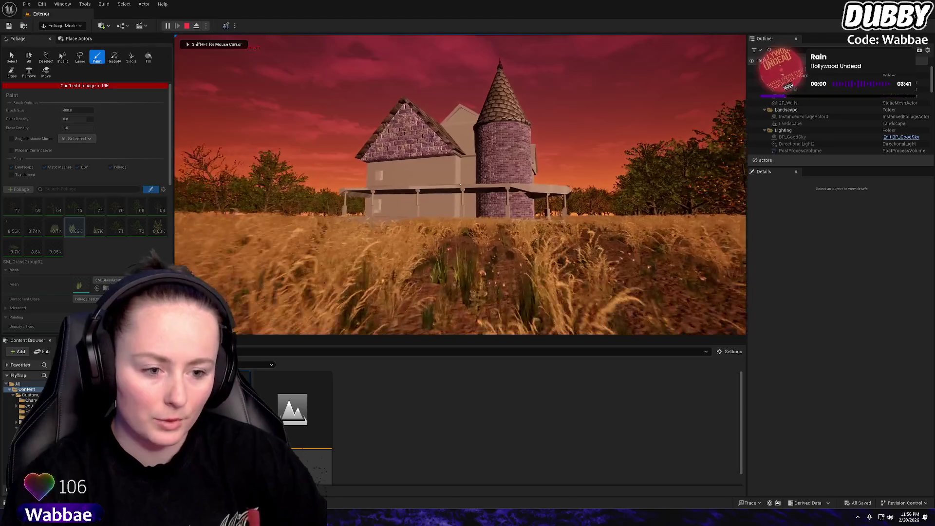
key("w")
key("w")
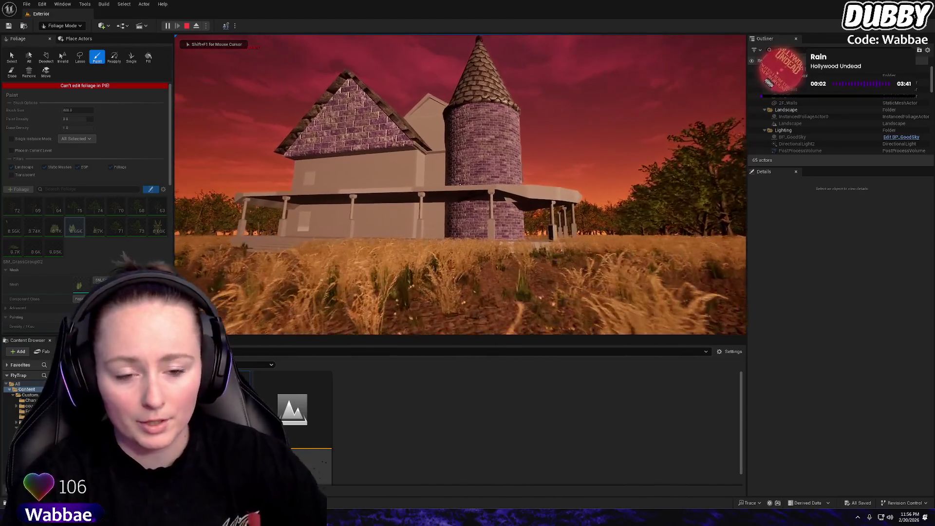
key("w")
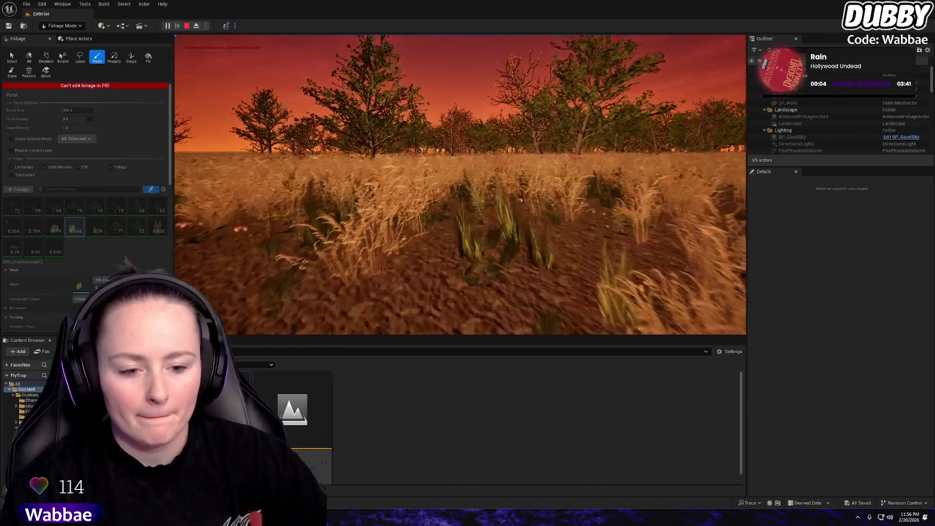
key("w")
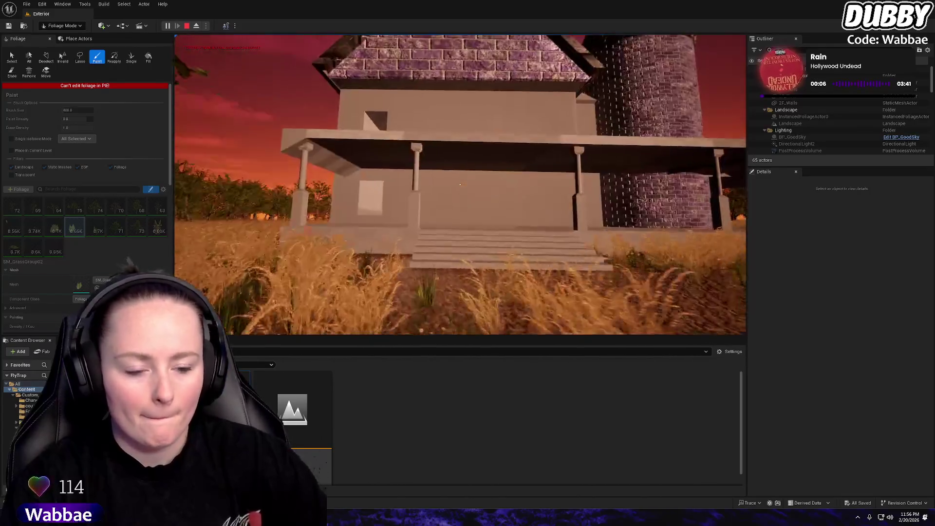
key("w")
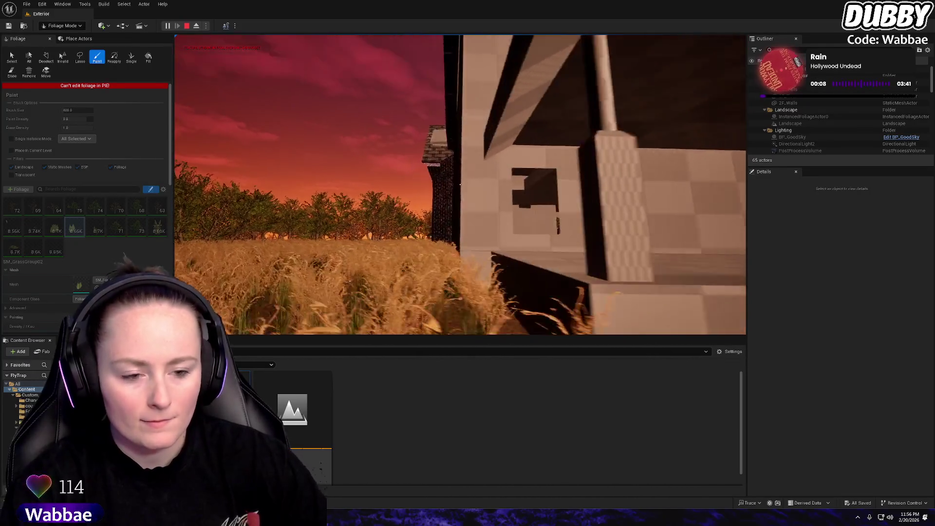
key("w")
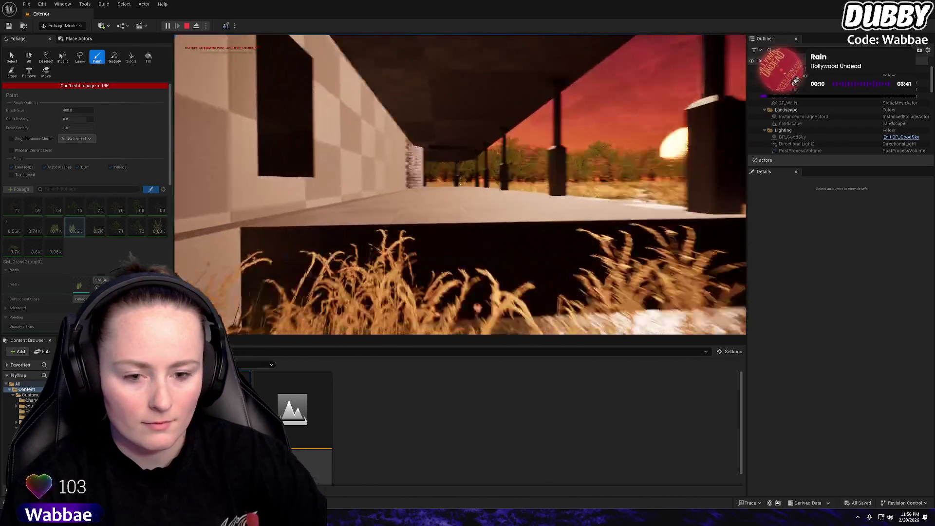
key("w")
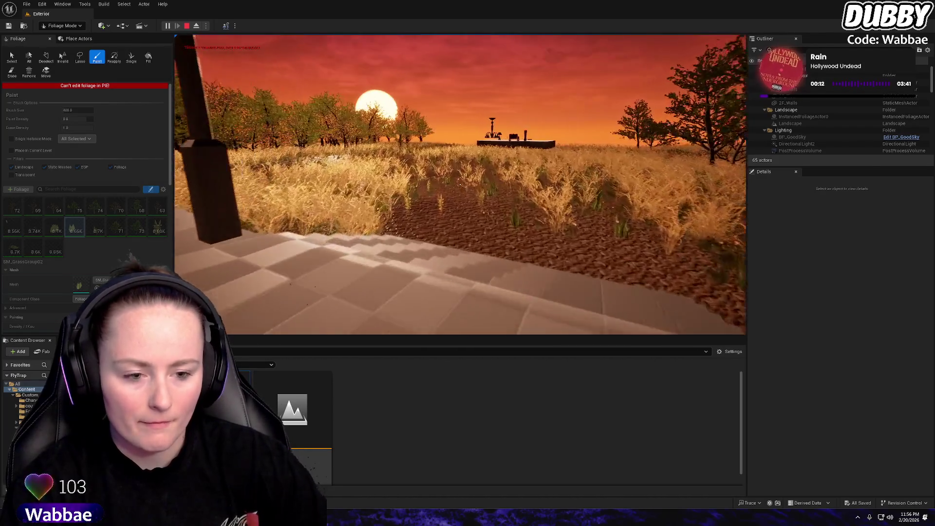
key("w")
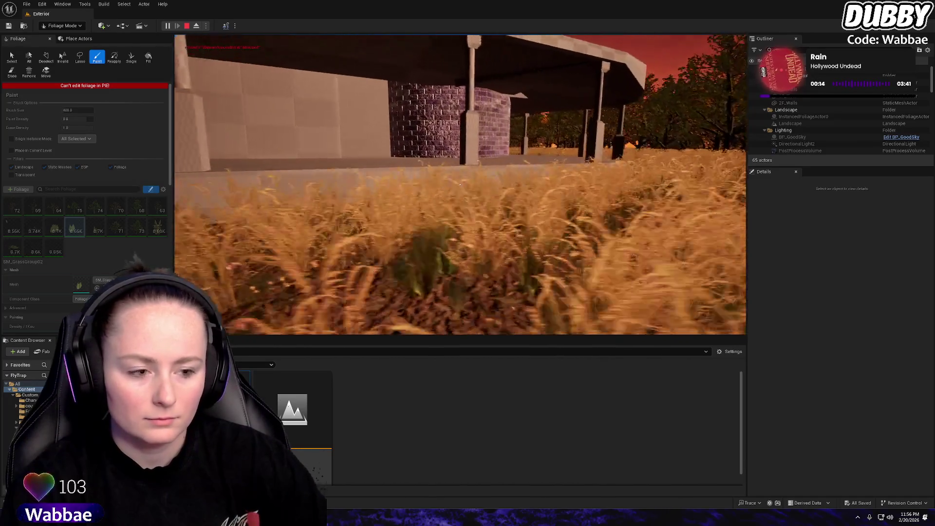
key("w")
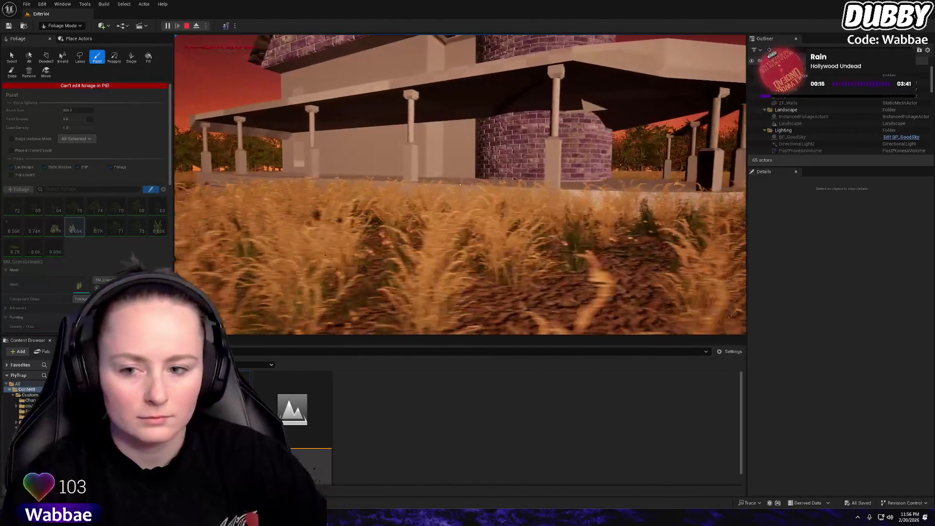
Stop the play-test and switch the editor back to Selection mode
key("Escape")
left_click(62, 25)
left_click(73, 37)
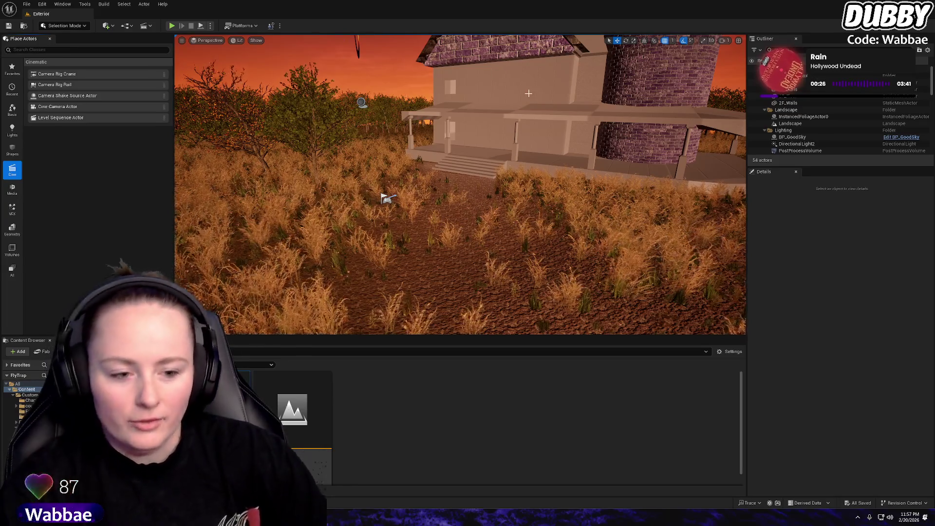
Open the Interior level asset from the Content Browser
left_click(283, 422)
double_click(285, 425)
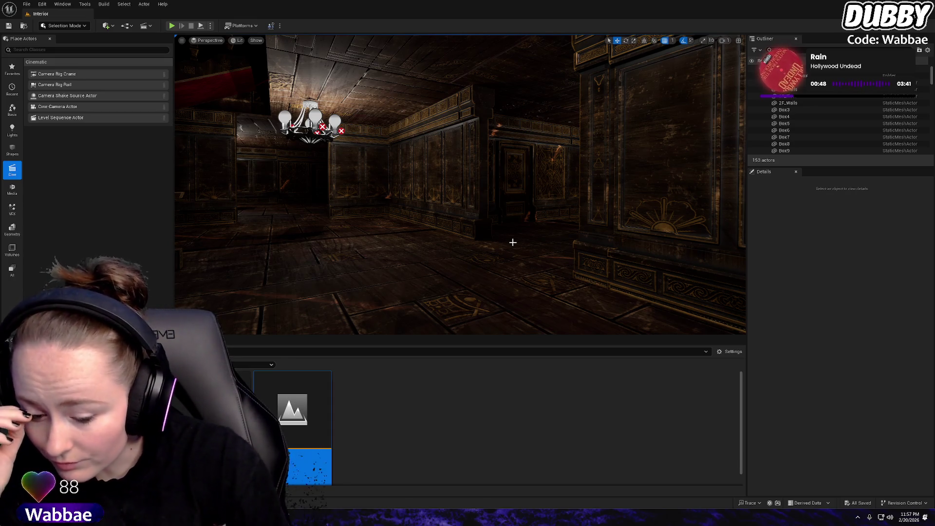
Switch the Interior room viewport to Unlit view mode and Save All
left_click_drag(514, 242, 513, 243)
left_click_drag(246, 54, 246, 54)
left_click(238, 41)
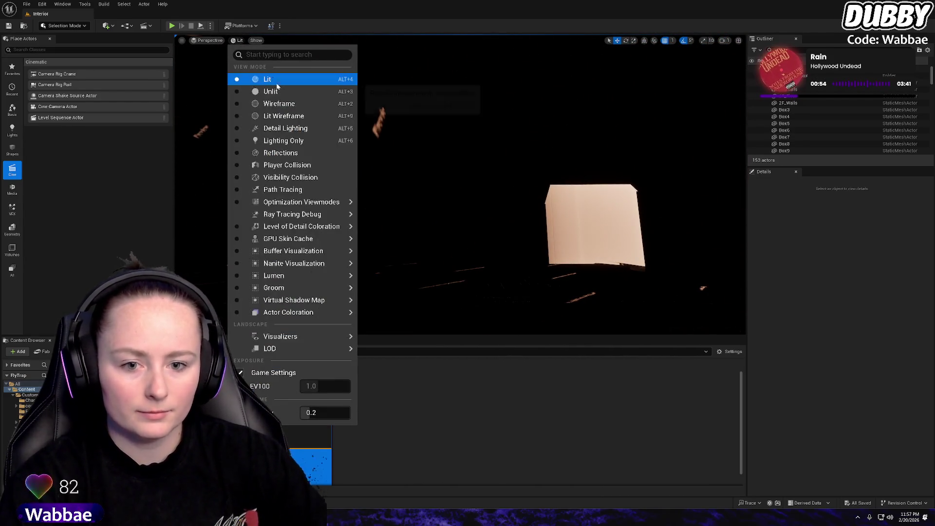
left_click(254, 88)
left_click_drag(528, 180, 527, 180)
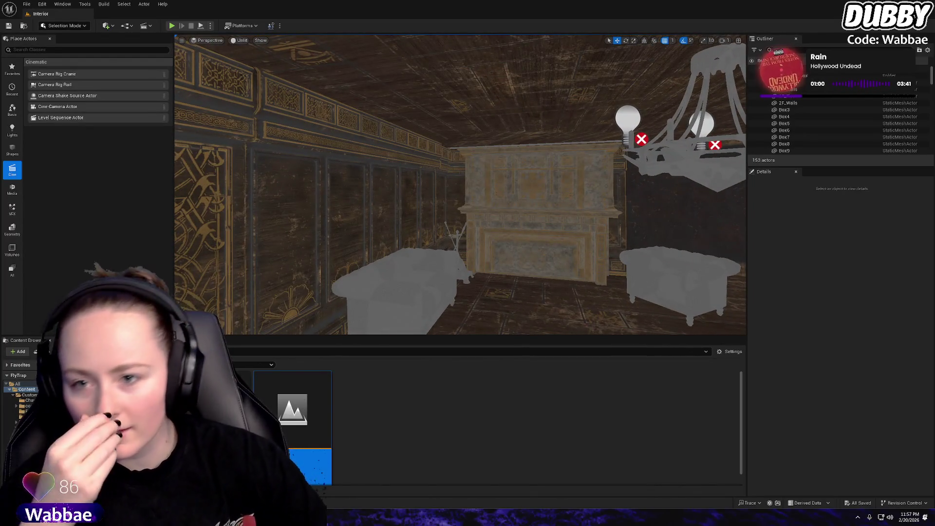
left_click(27, 4)
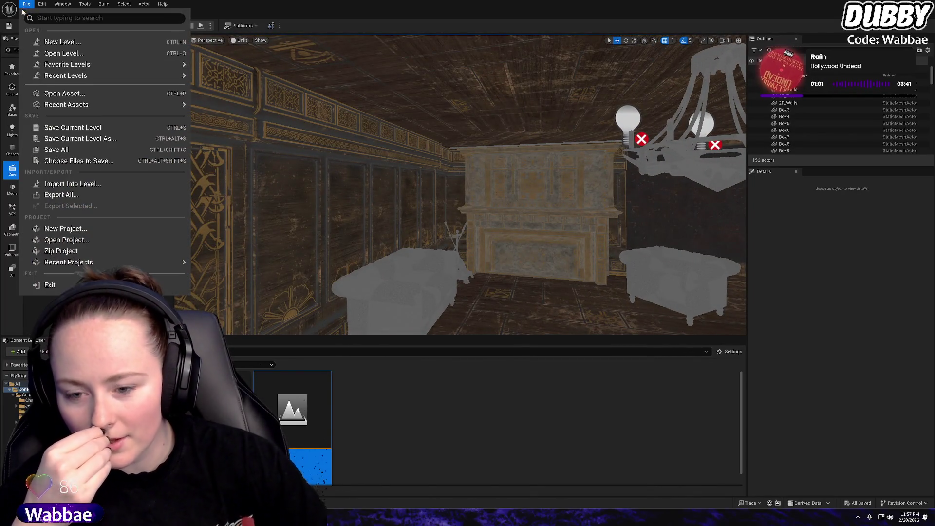
left_click(58, 153)
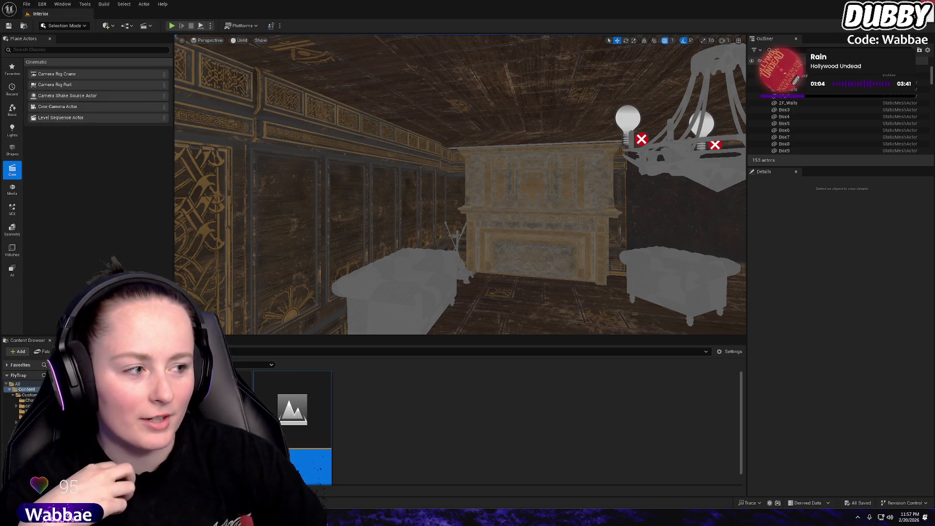